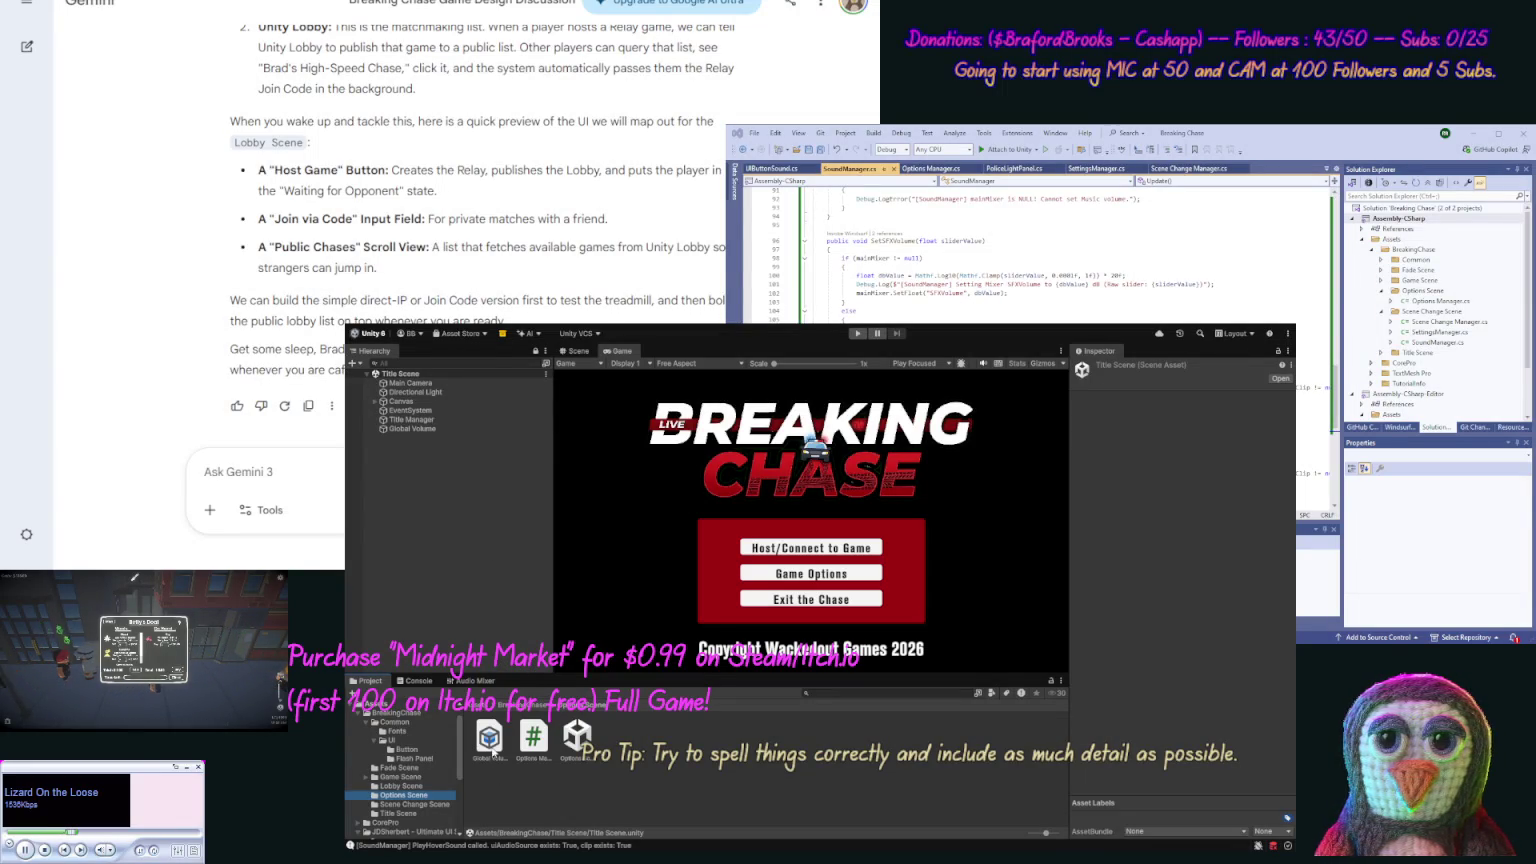
Open the Lobby Scene from its folder and paste in the copied Global Volume and EventSystem.
{"action": "left_click", "coordinate": [422, 402]}
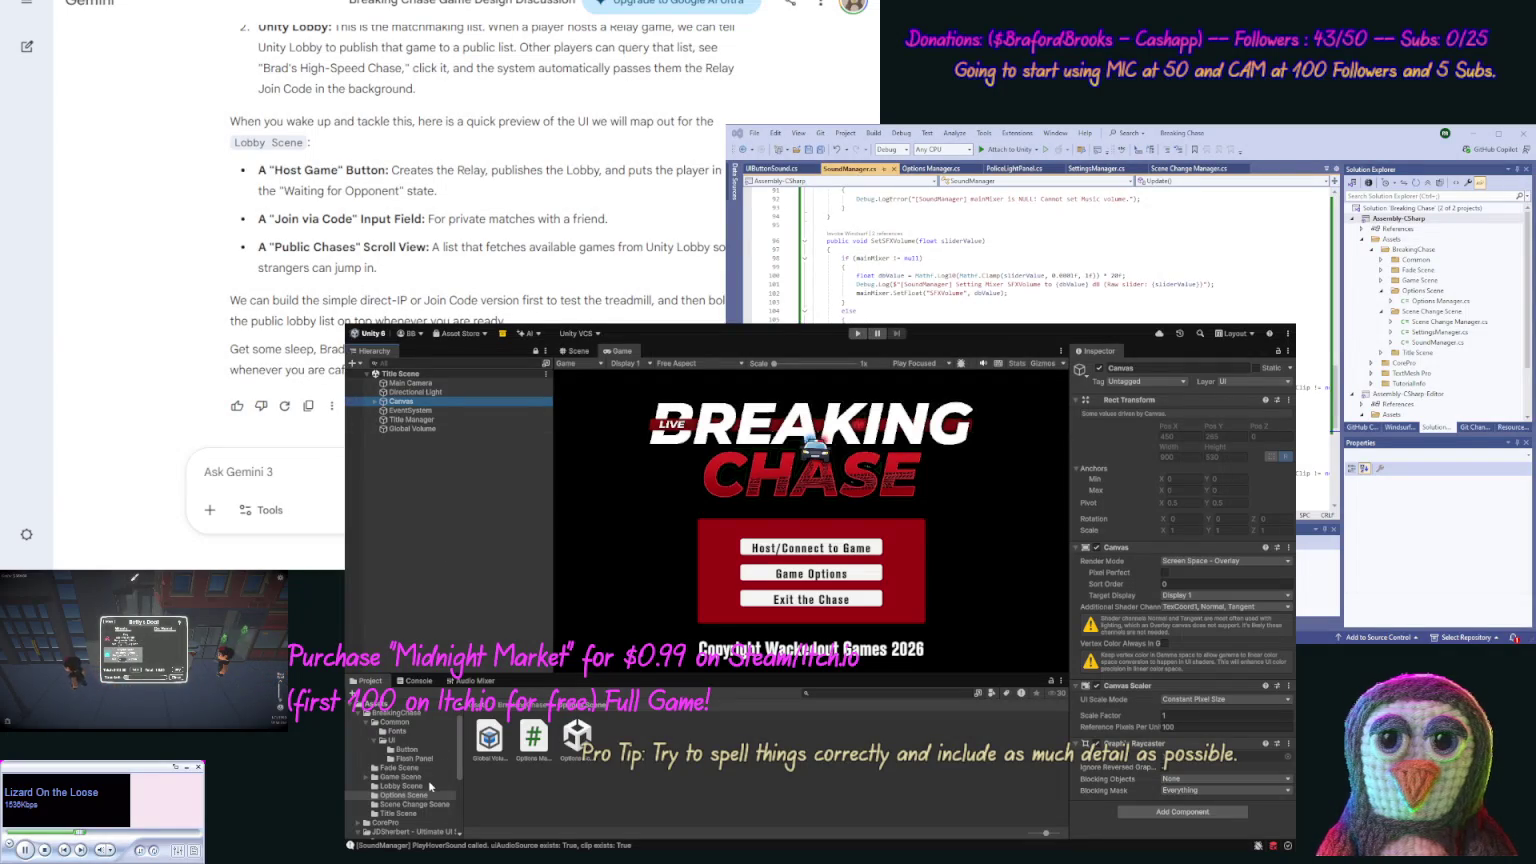
{"action": "left_click", "coordinate": [401, 786]}
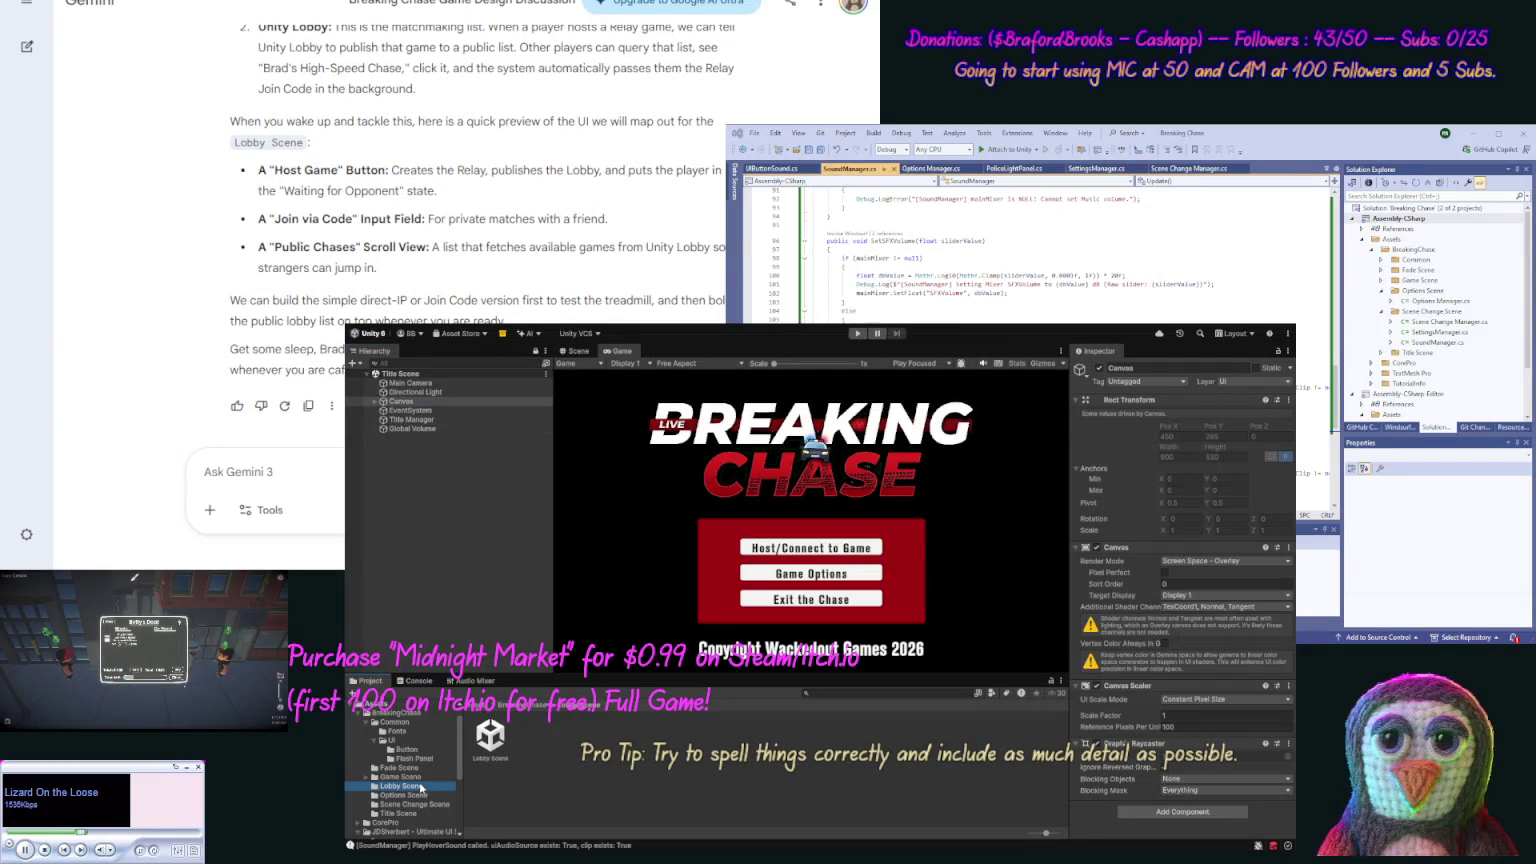
{"action": "left_click", "coordinate": [486, 760]}
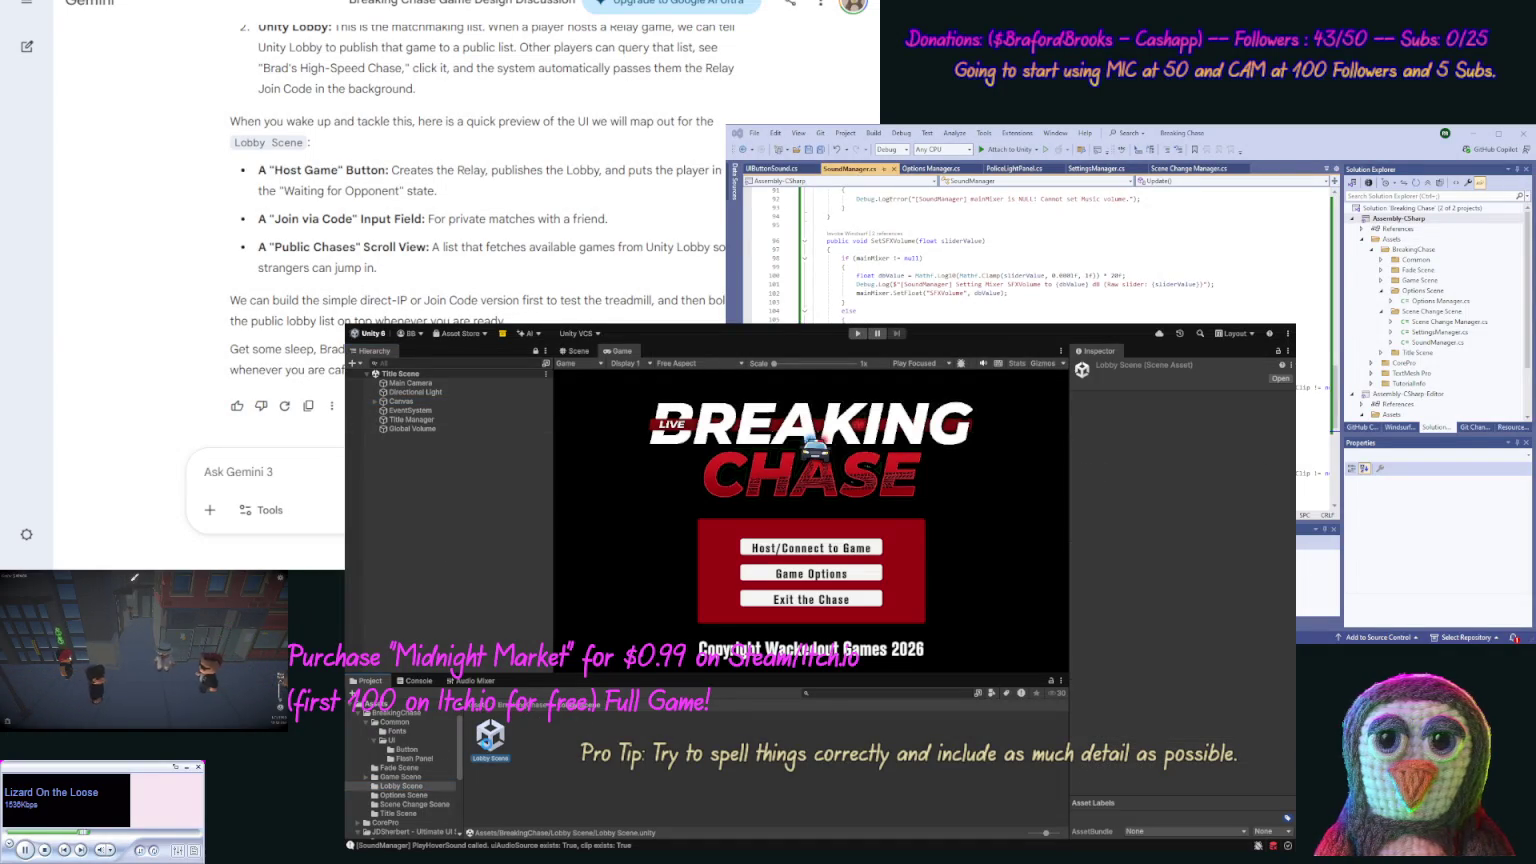
{"action": "double_click", "coordinate": [490, 740]}
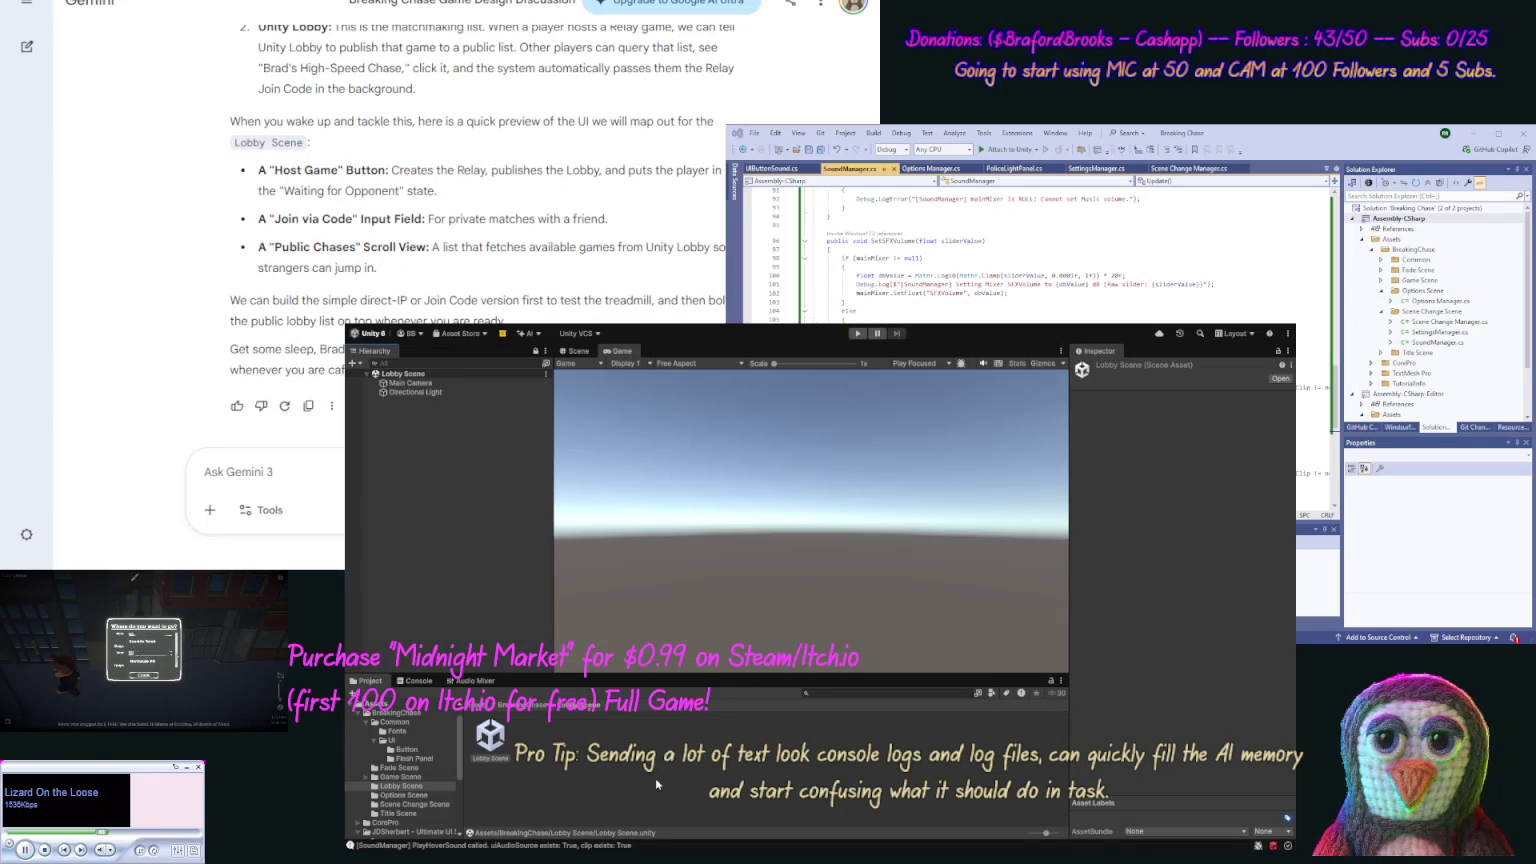
{"action": "key", "text": "ctrl+y"}
Confirm the pasted Global Volume, then set the Main Camera's Background Type to Solid Color.
{"action": "key", "text": "Return"}
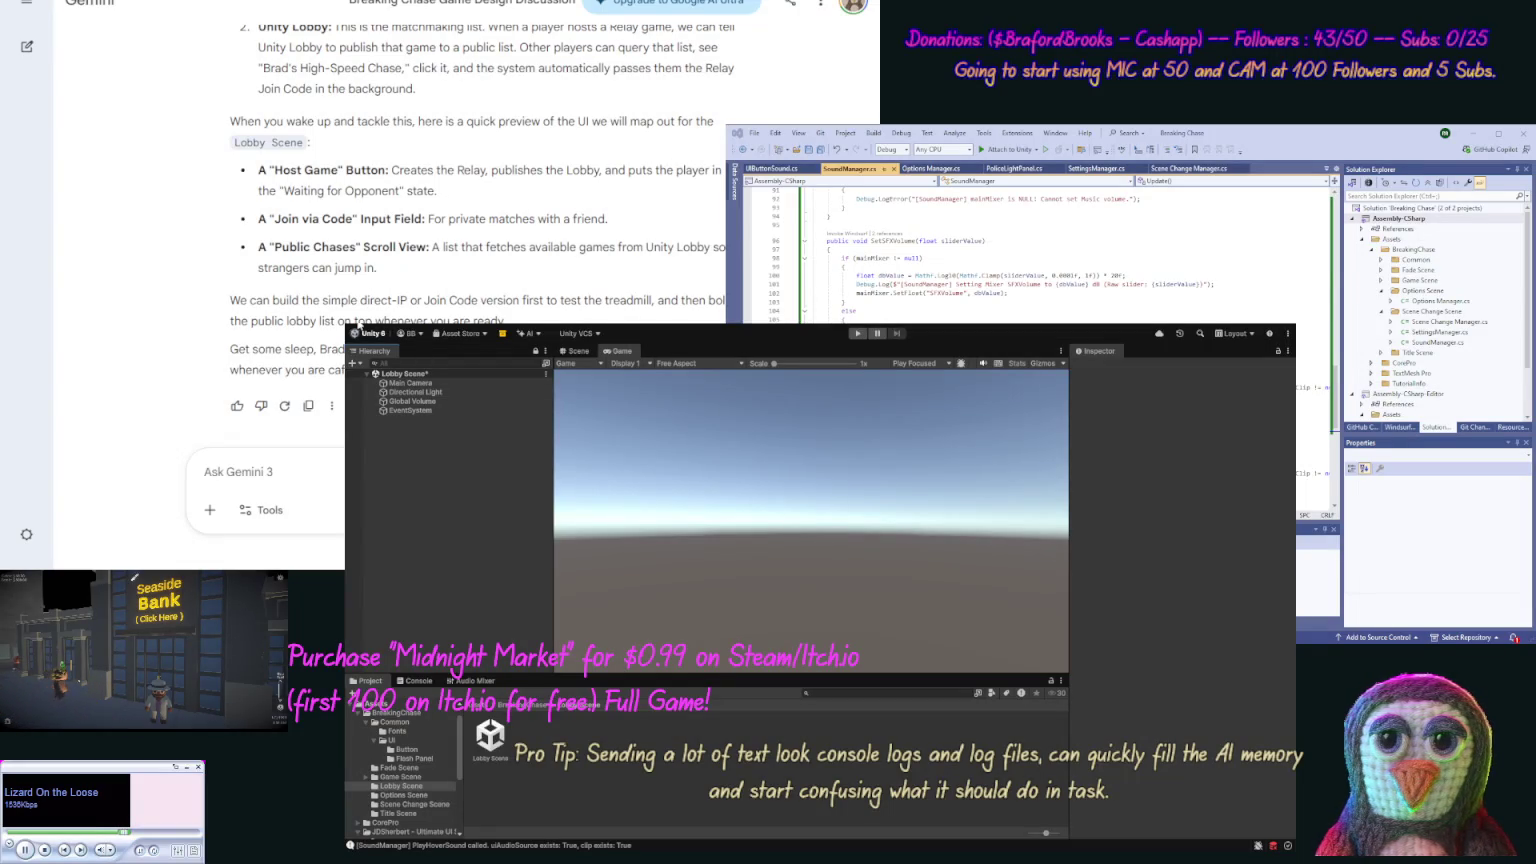
{"action": "left_click", "coordinate": [410, 383]}
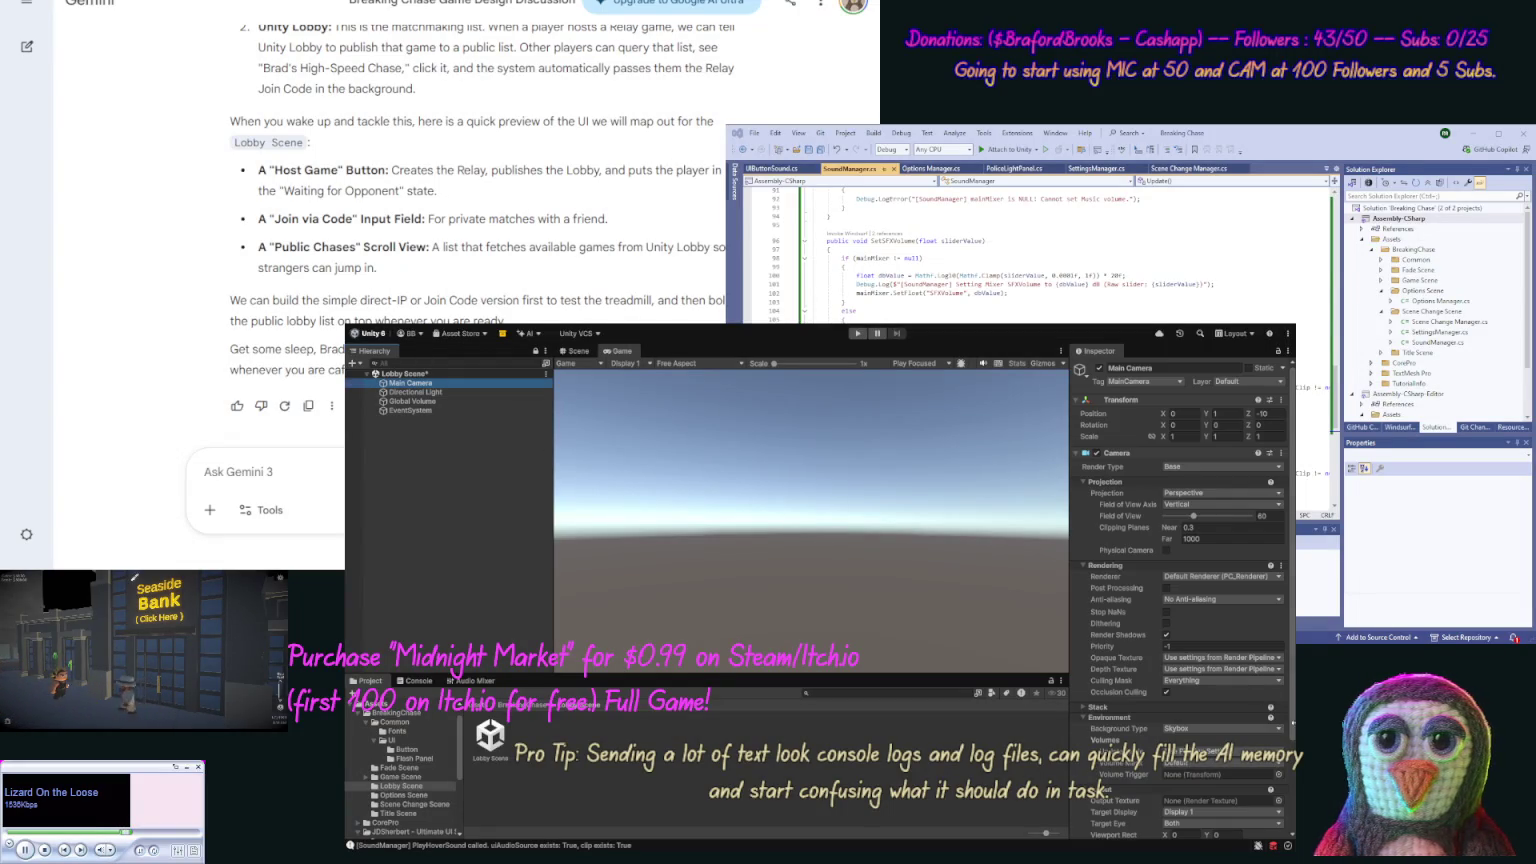
{"action": "scroll", "coordinate": [1205, 607], "scroll_direction": "down", "scroll_amount": 2}
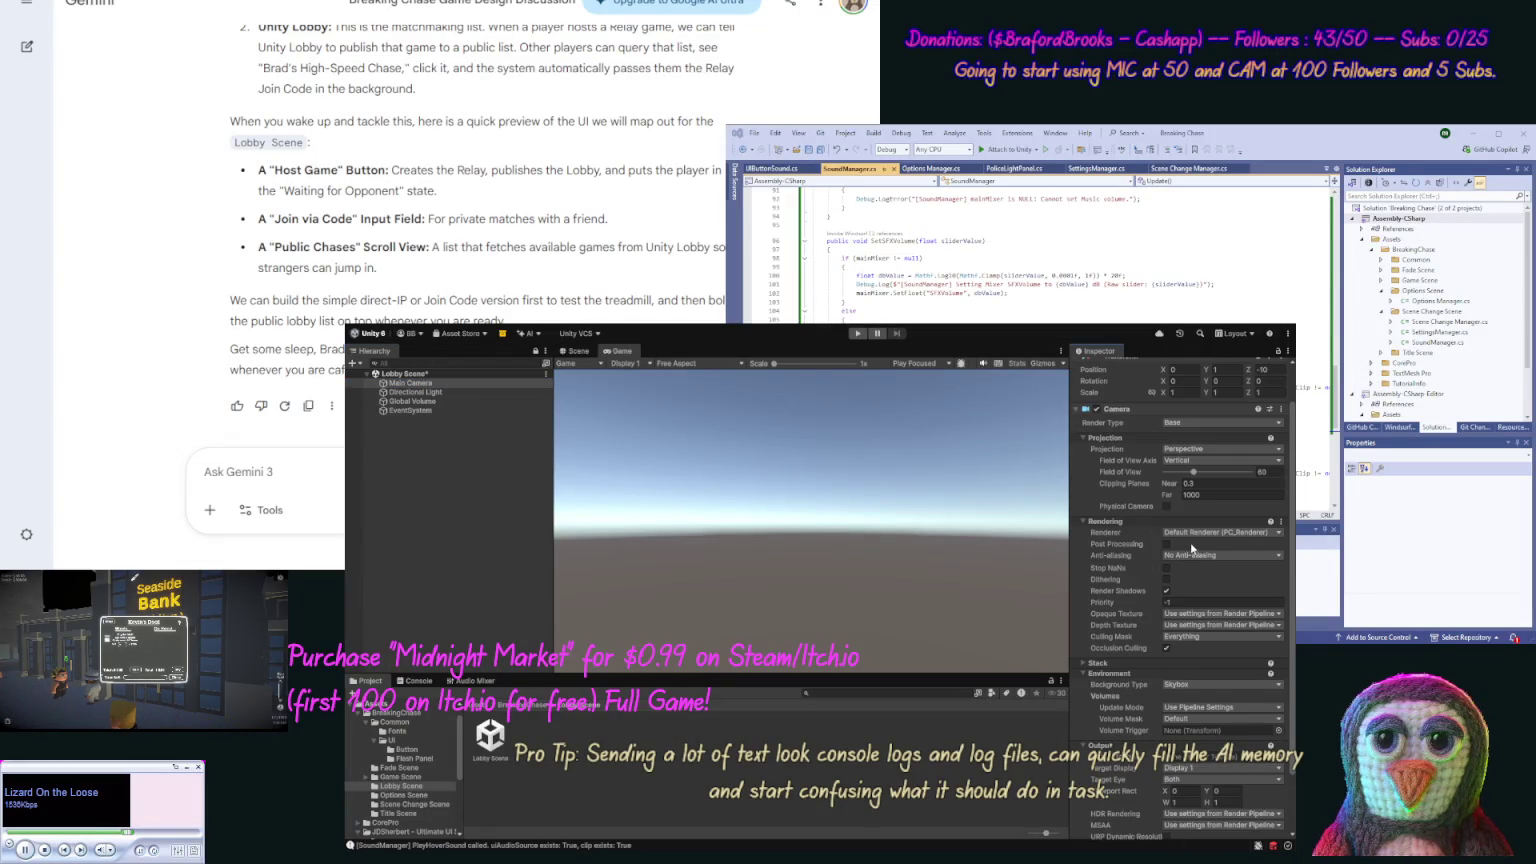
{"action": "left_click", "coordinate": [1195, 685]}
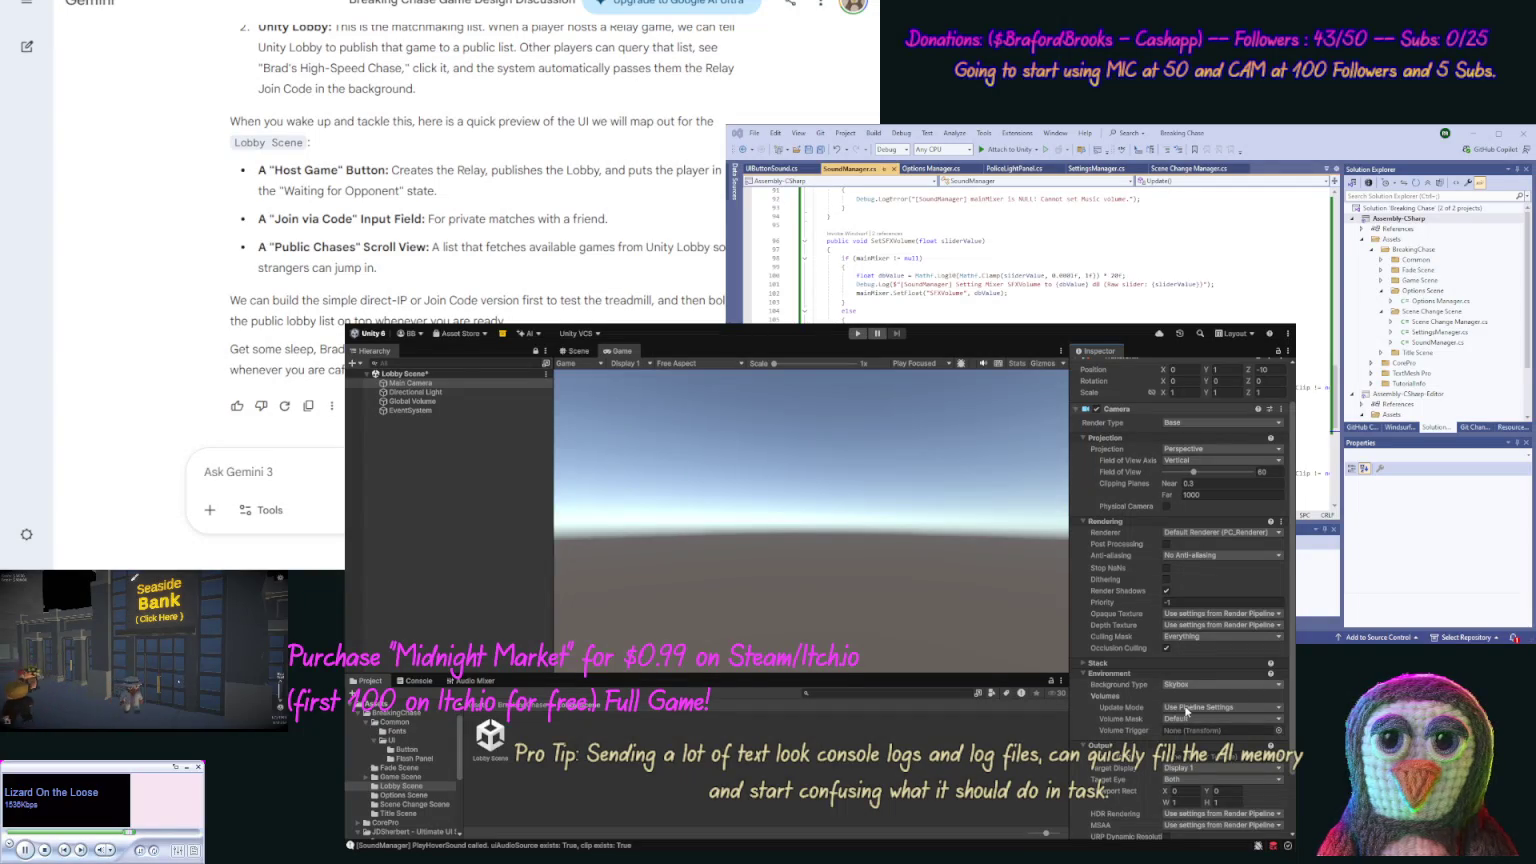
{"action": "left_click", "coordinate": [1189, 700]}
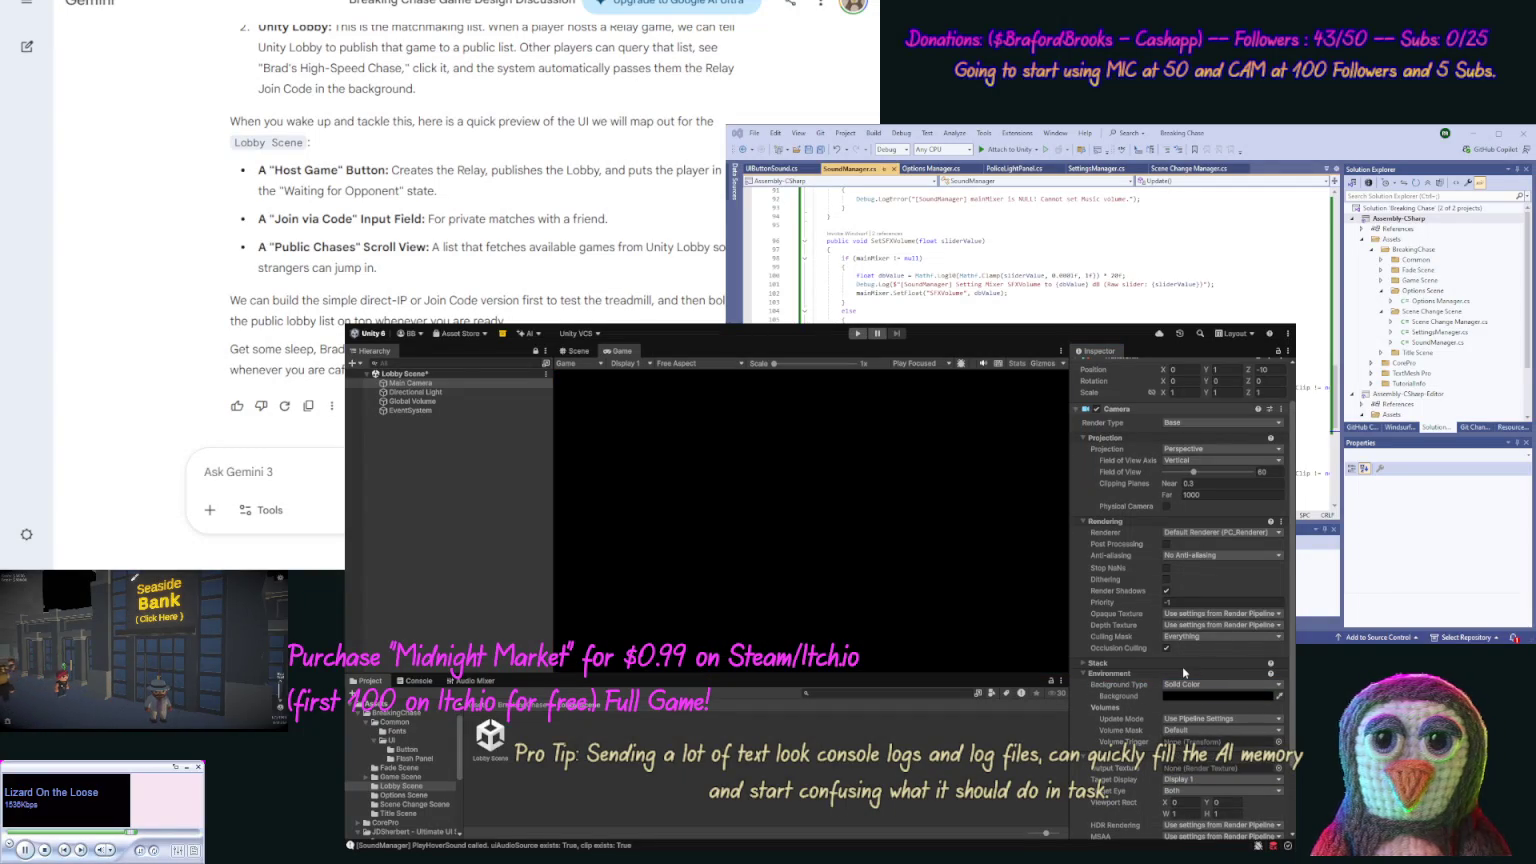
{"action": "left_click", "coordinate": [691, 734]}
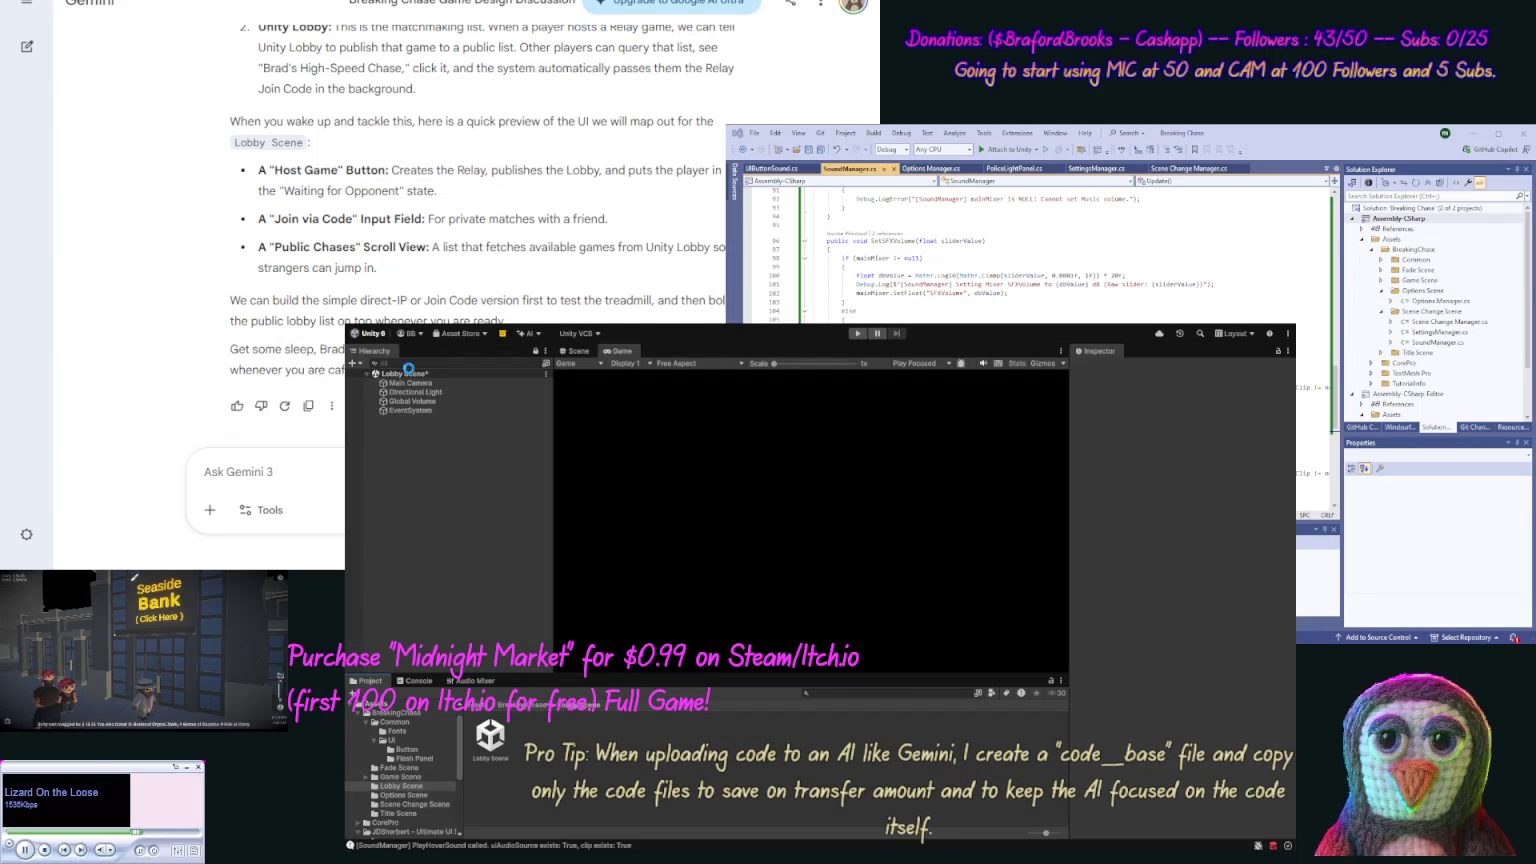
Save the Lobby Scene and open the Options Scene.
{"action": "key", "text": "ctrl+s"}
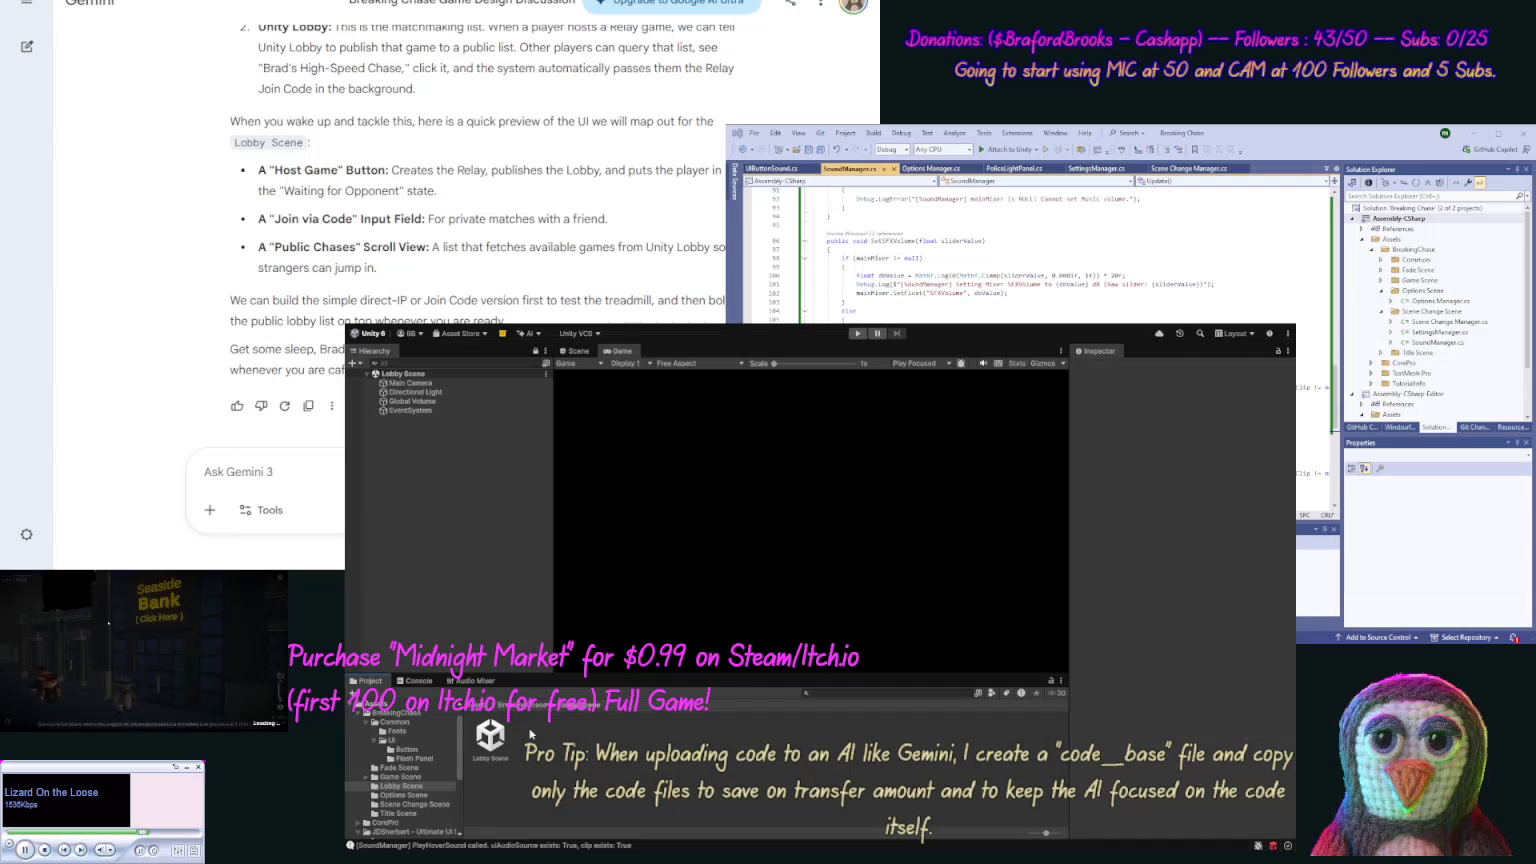
{"action": "left_click", "coordinate": [423, 796]}
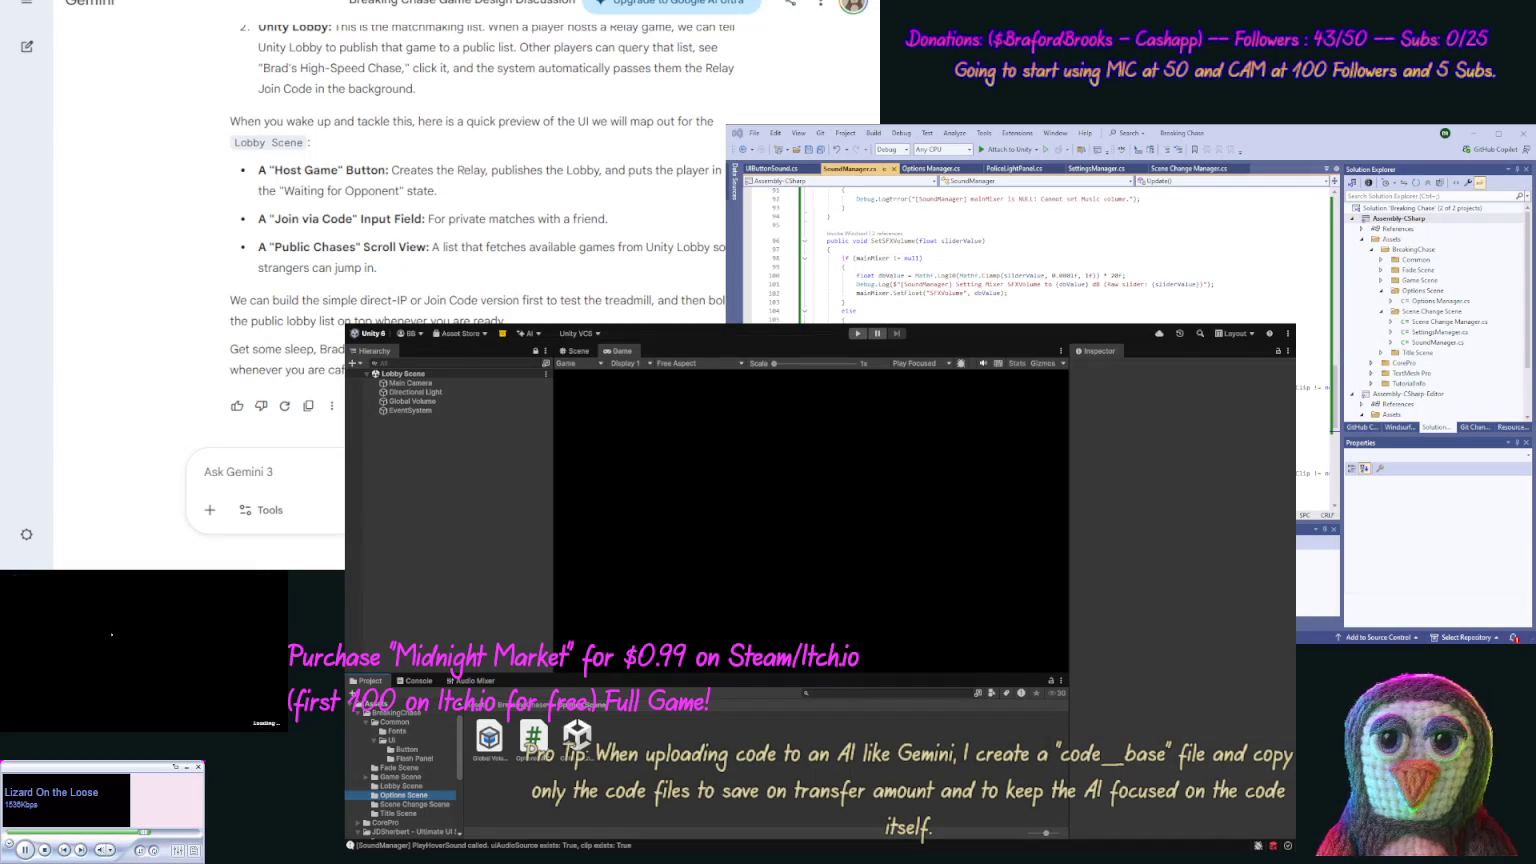
{"action": "left_click", "coordinate": [577, 737]}
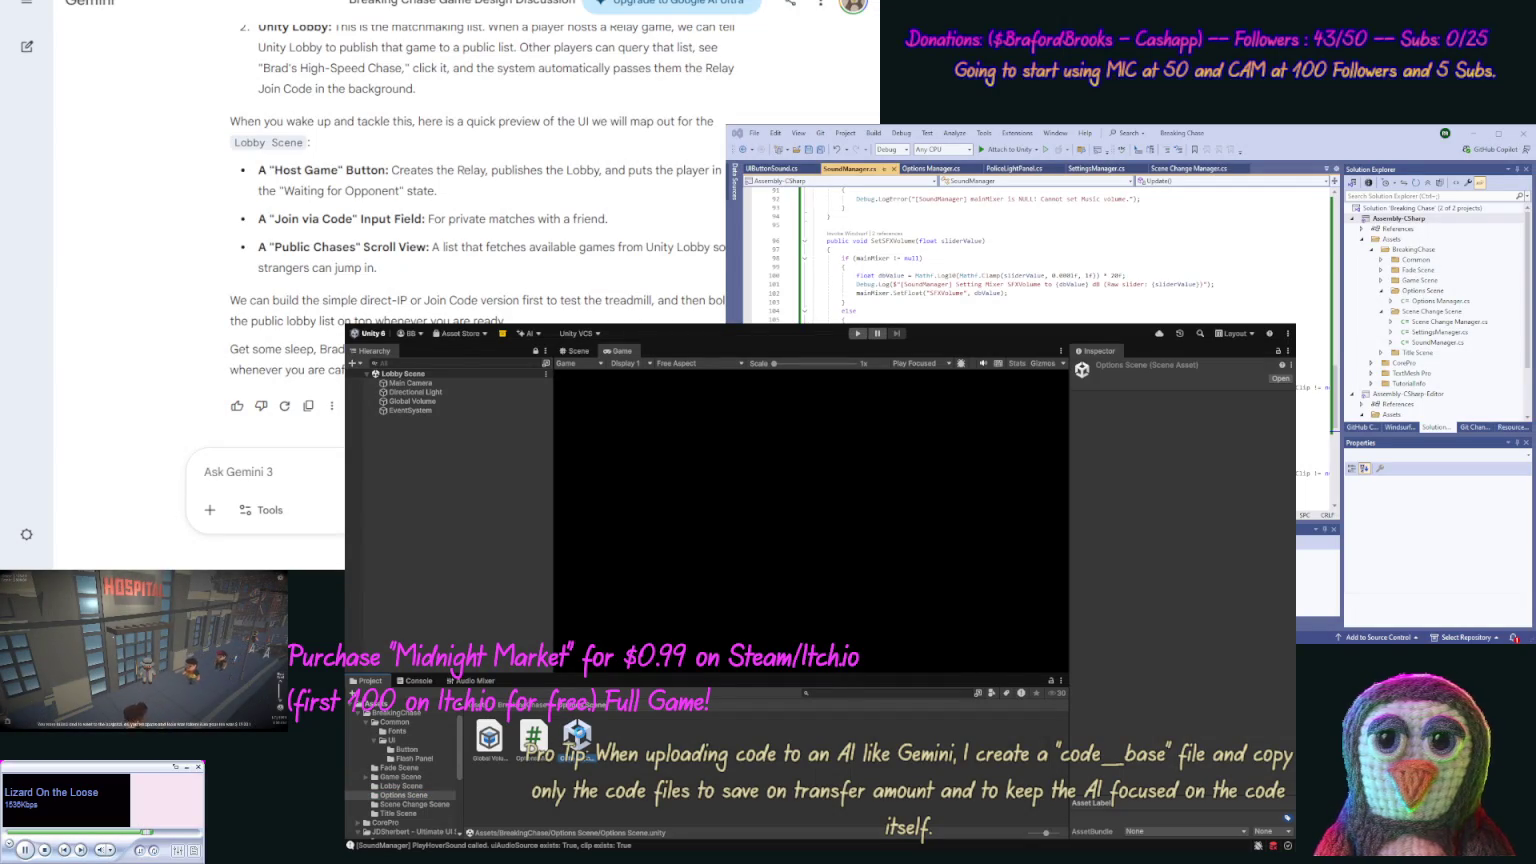
{"action": "double_click", "coordinate": [577, 737]}
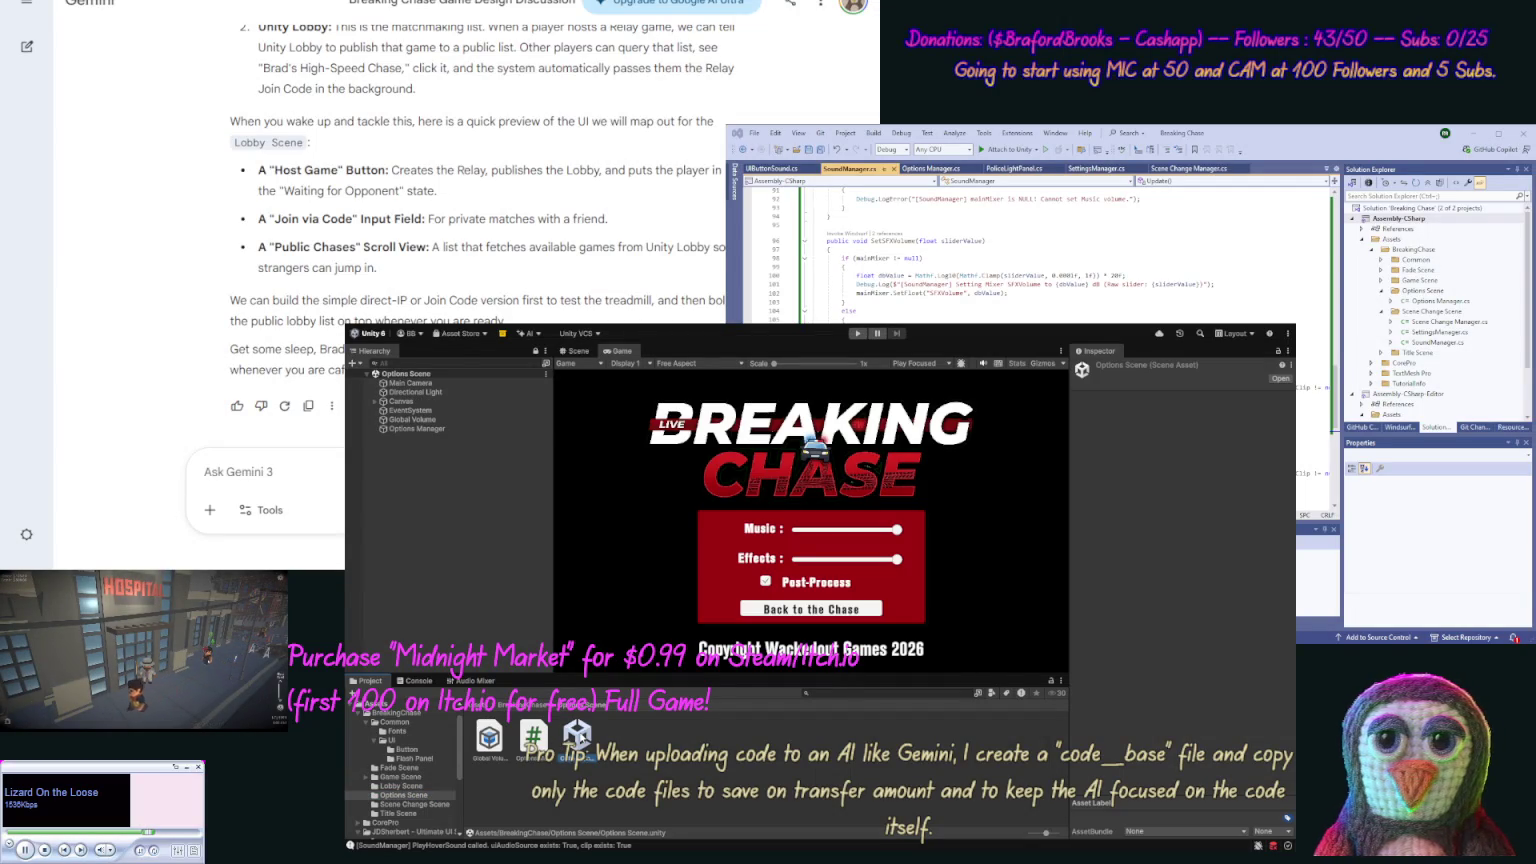
Rename the Options Scene Canvas's Panel to Main Panel and select the whole Canvas.
{"action": "left_click", "coordinate": [374, 401]}
{"action": "left_click", "coordinate": [405, 411]}
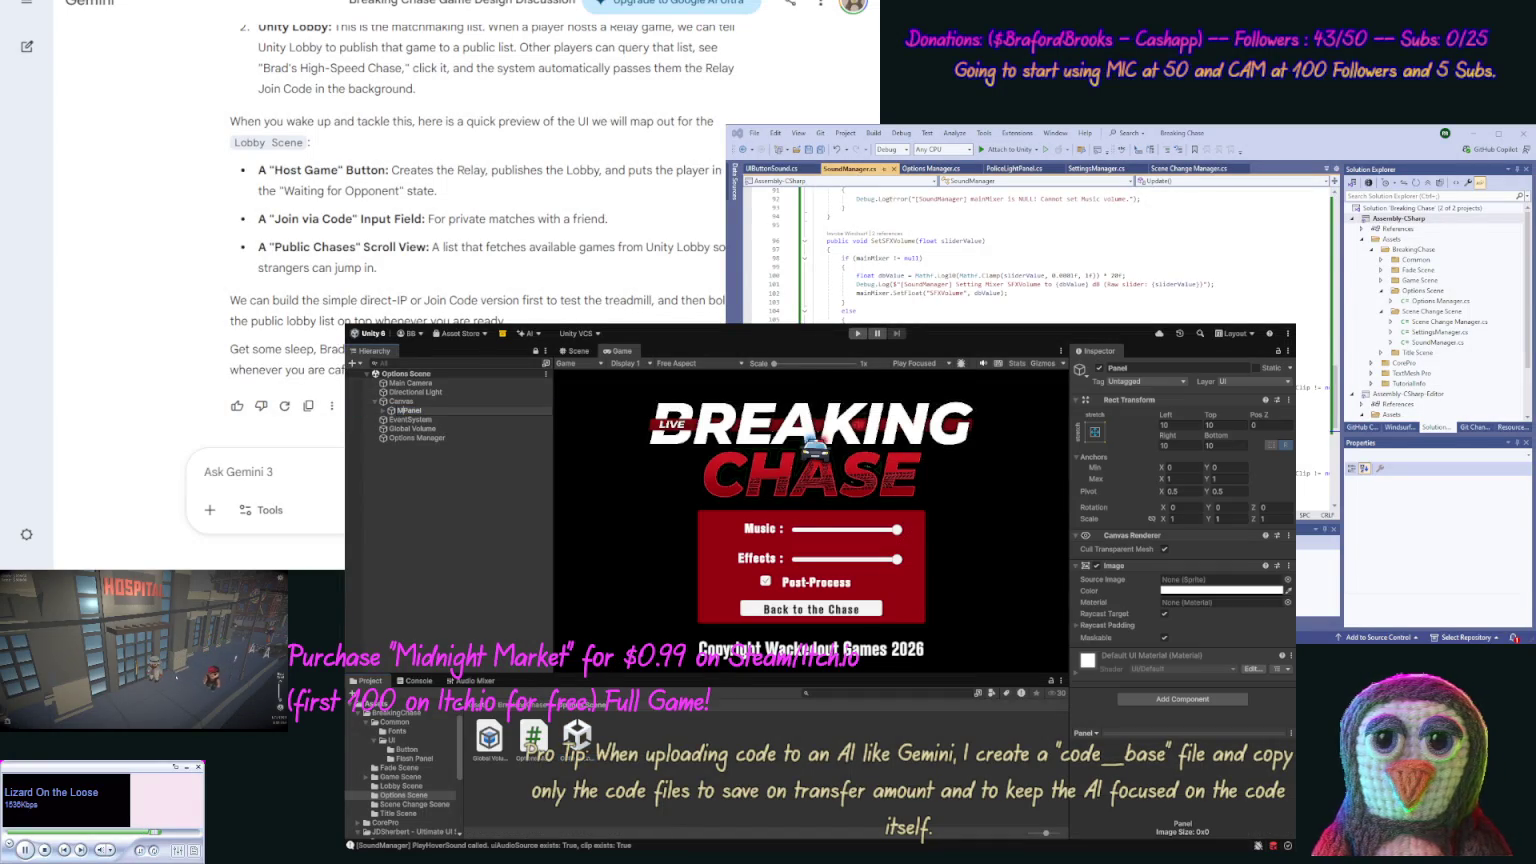
{"action": "key", "text": "Return"}
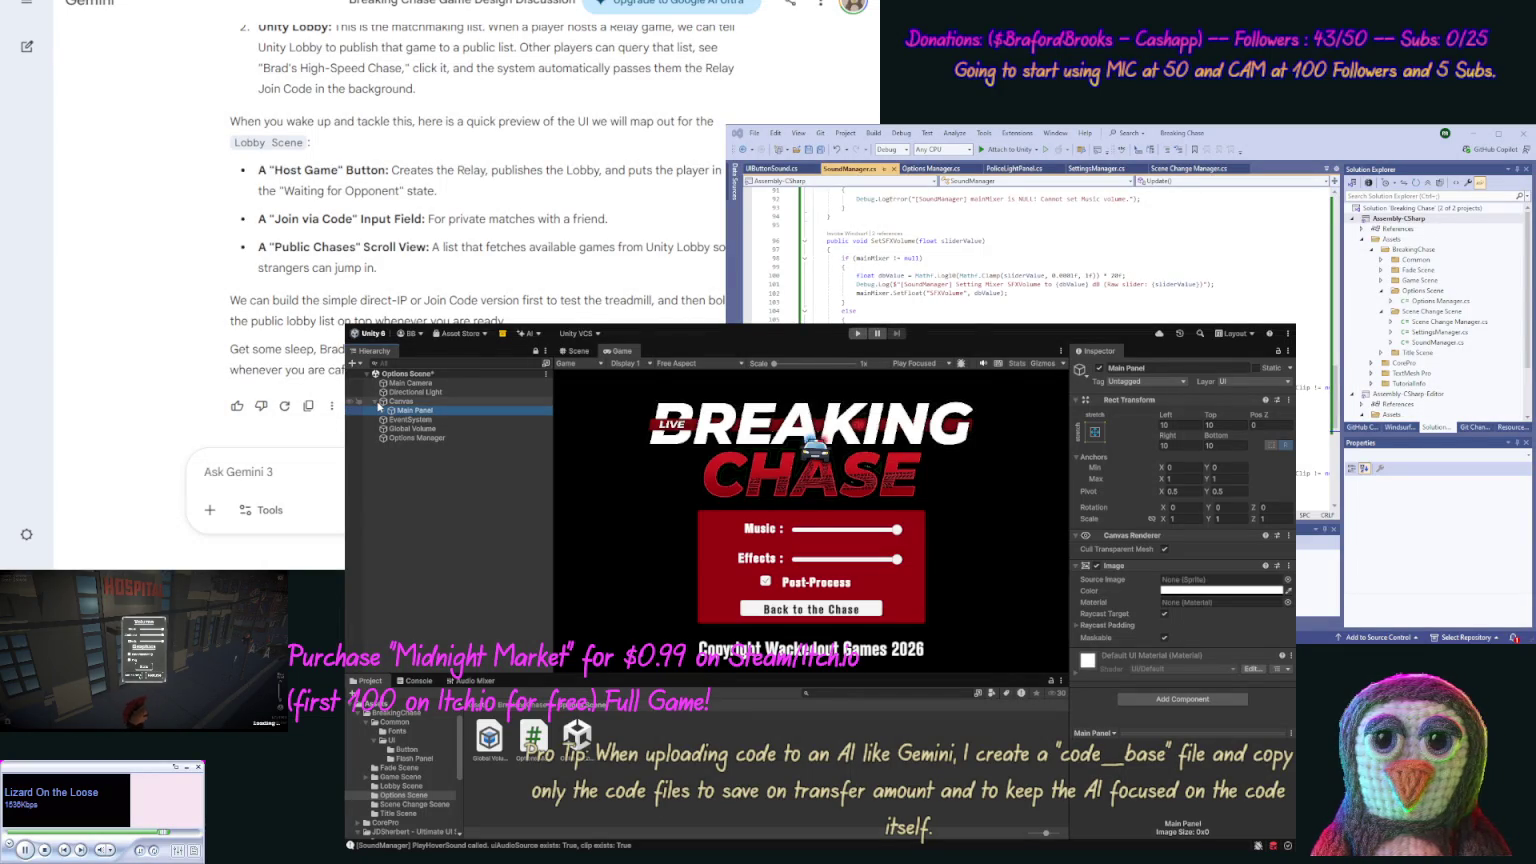
{"action": "left_click", "coordinate": [373, 401]}
{"action": "left_click", "coordinate": [399, 404]}
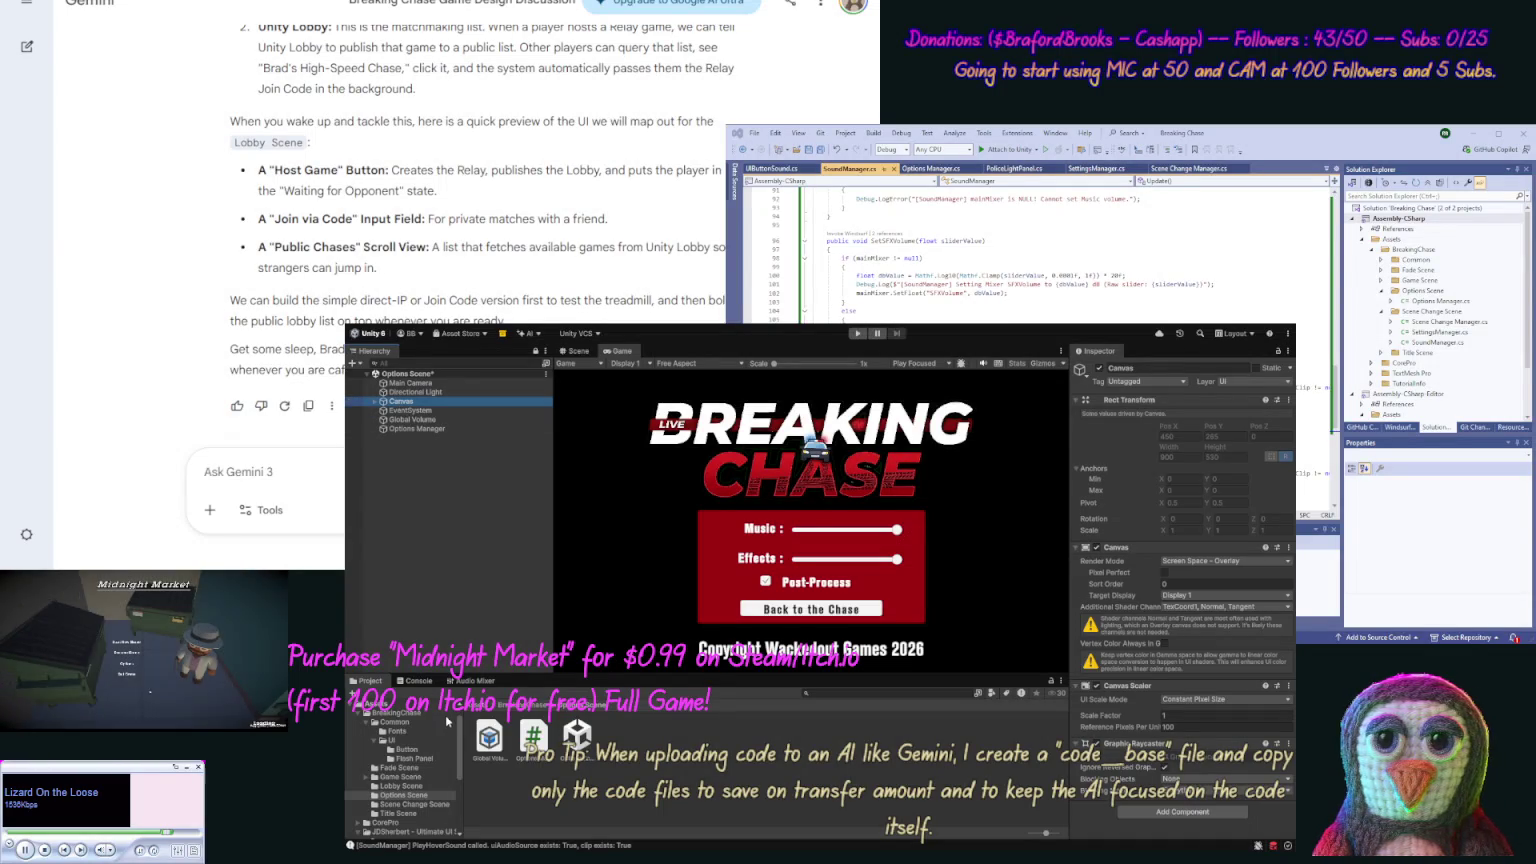
Reopen the Lobby Scene and paste the copied Canvas into it.
{"action": "left_click", "coordinate": [427, 787]}
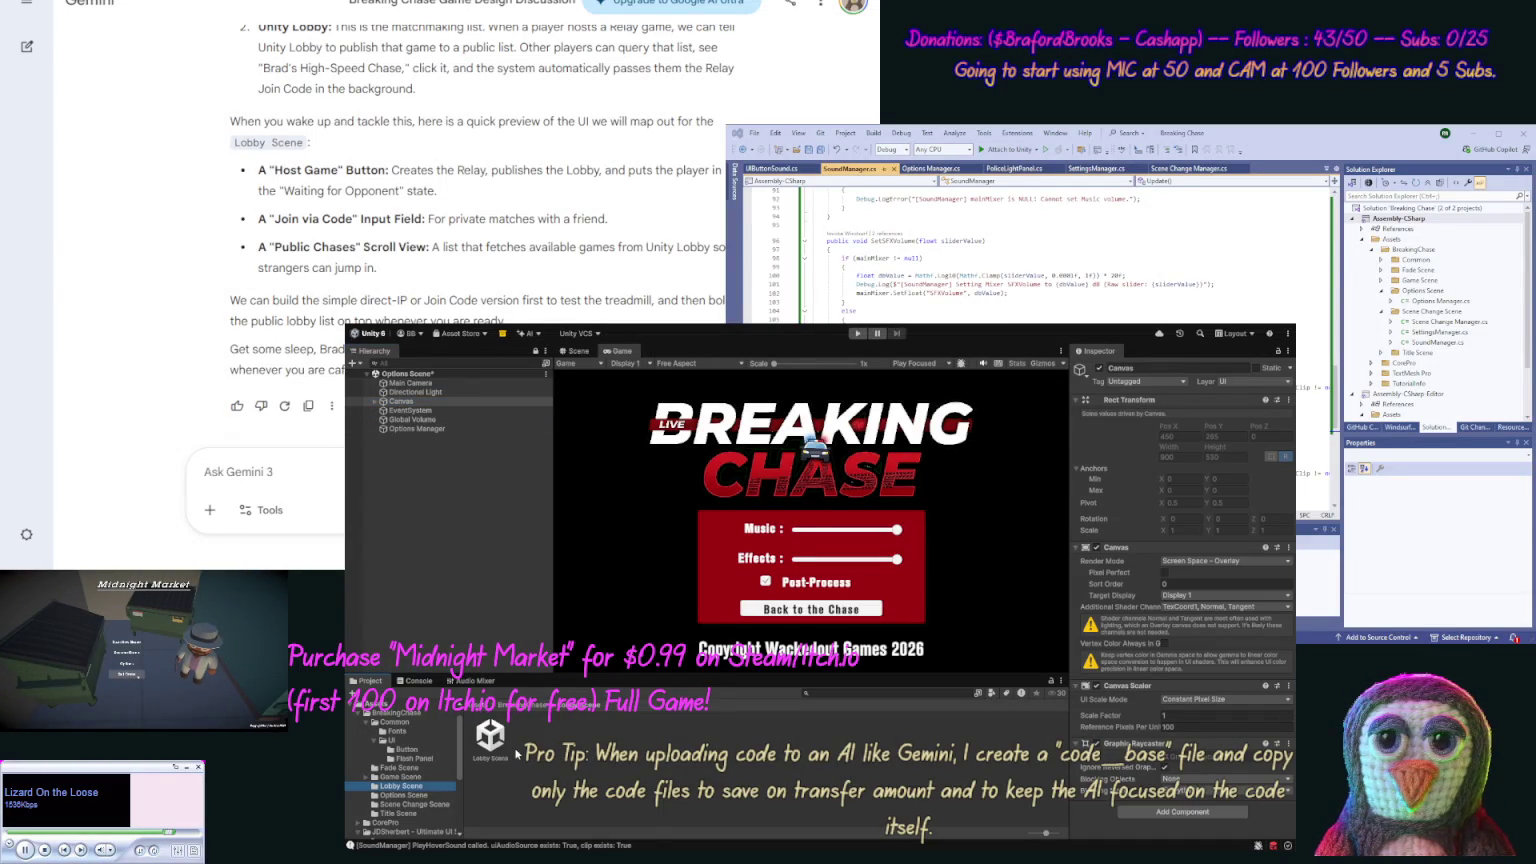
{"action": "left_click", "coordinate": [504, 746]}
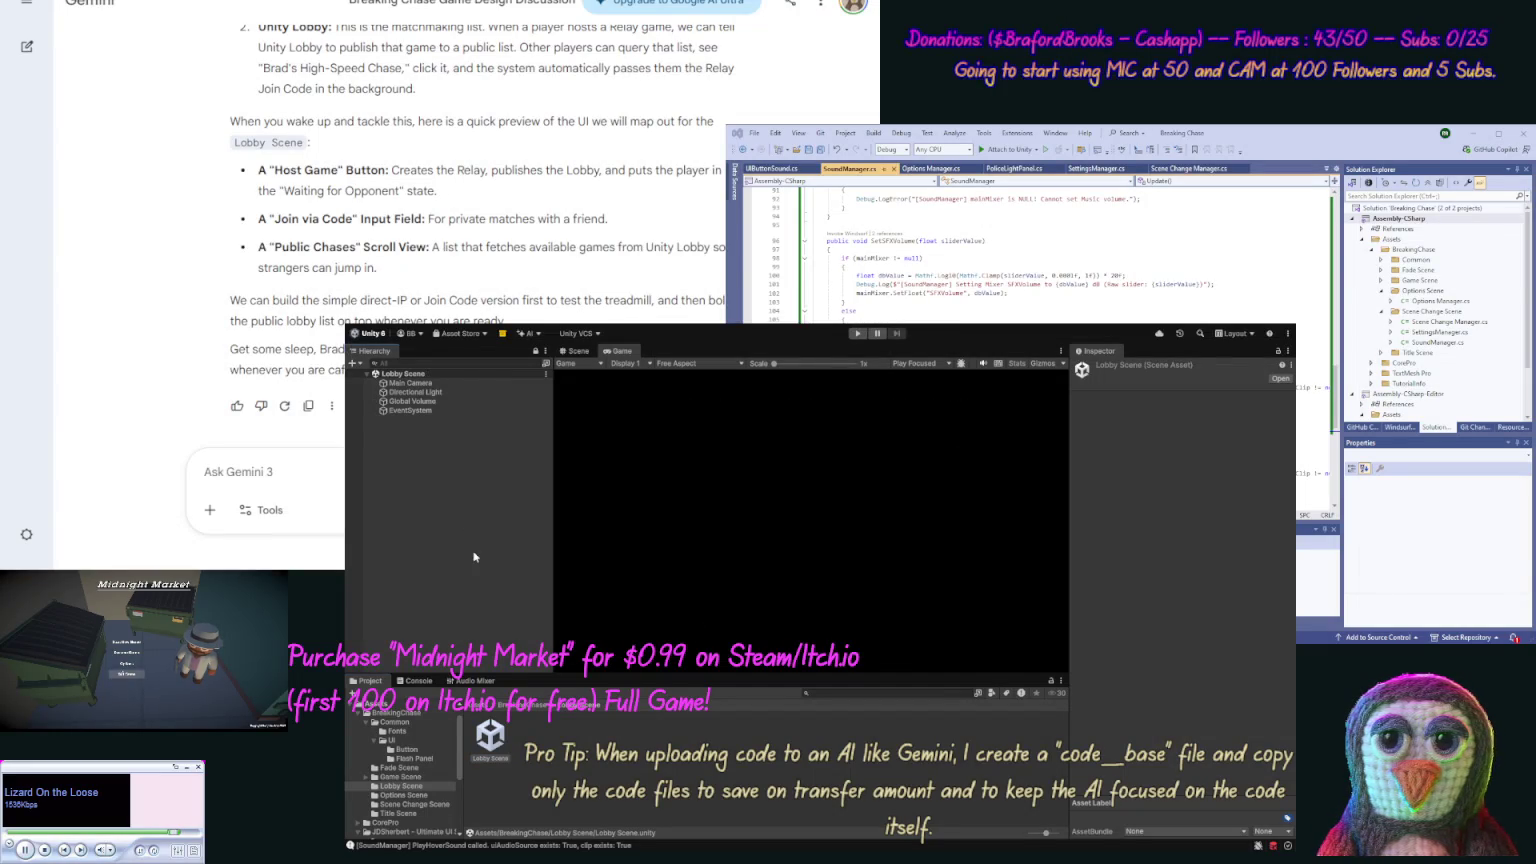
{"action": "key", "text": "ctrl+v"}
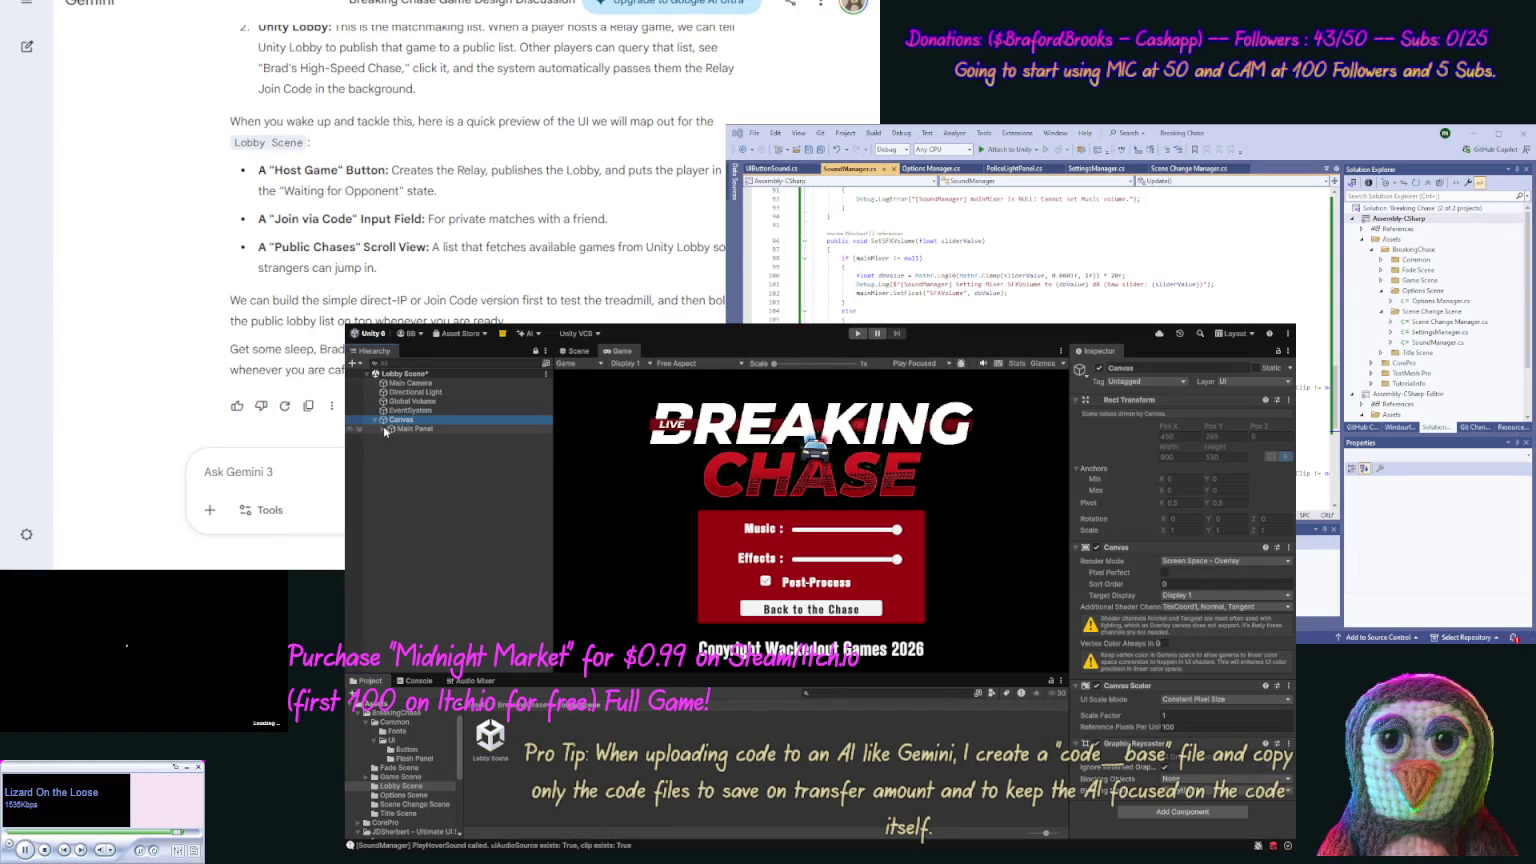
Select the Game Logo under Main Panel and resize it to 300 by 100.
{"action": "left_click", "coordinate": [383, 428]}
{"action": "left_click", "coordinate": [389, 447]}
{"action": "left_click", "coordinate": [400, 457]}
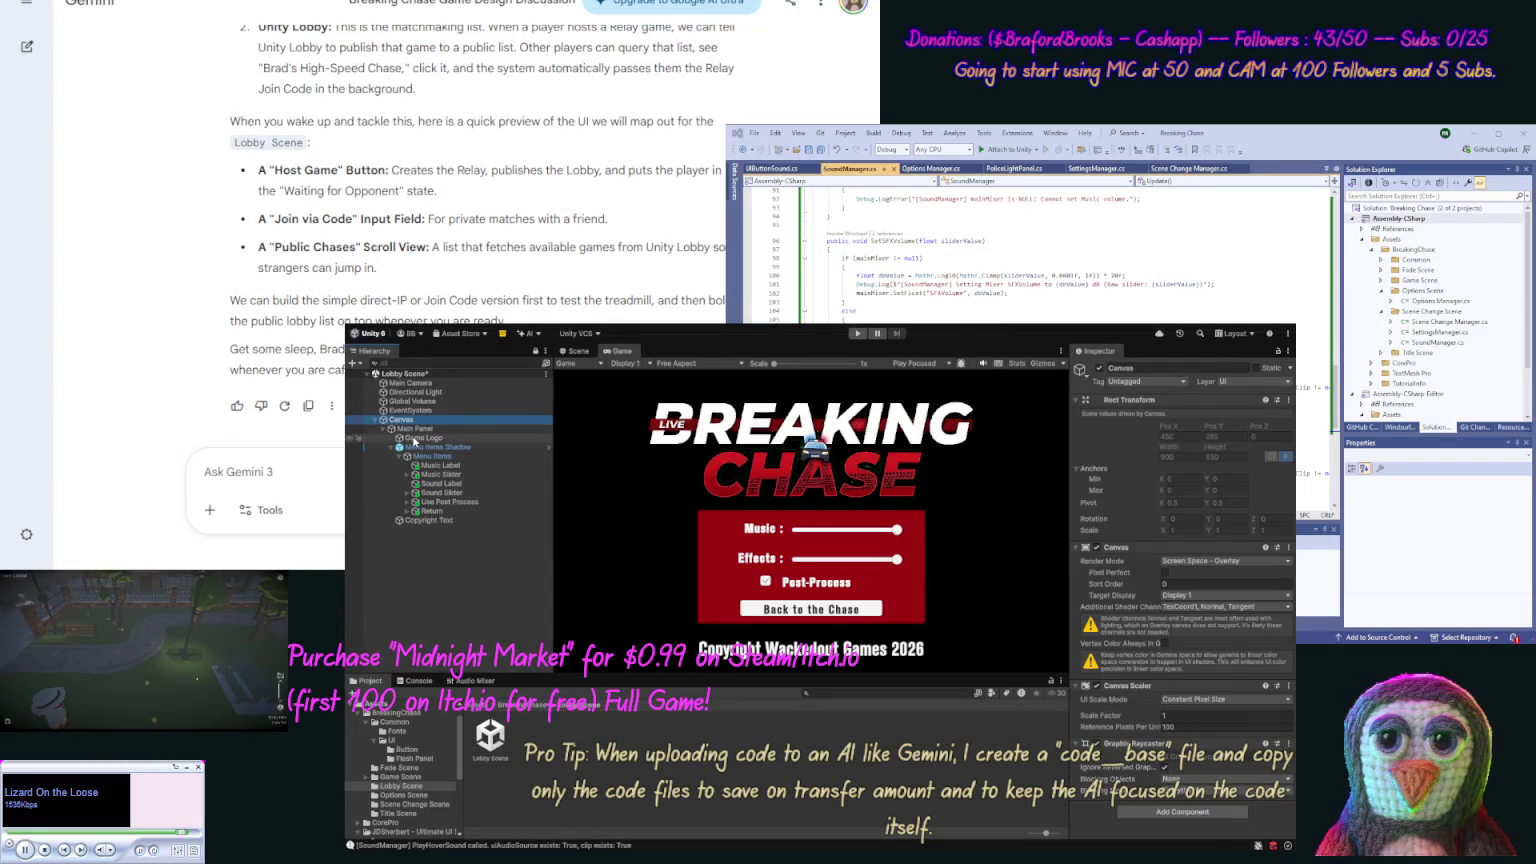
{"action": "left_click", "coordinate": [403, 439]}
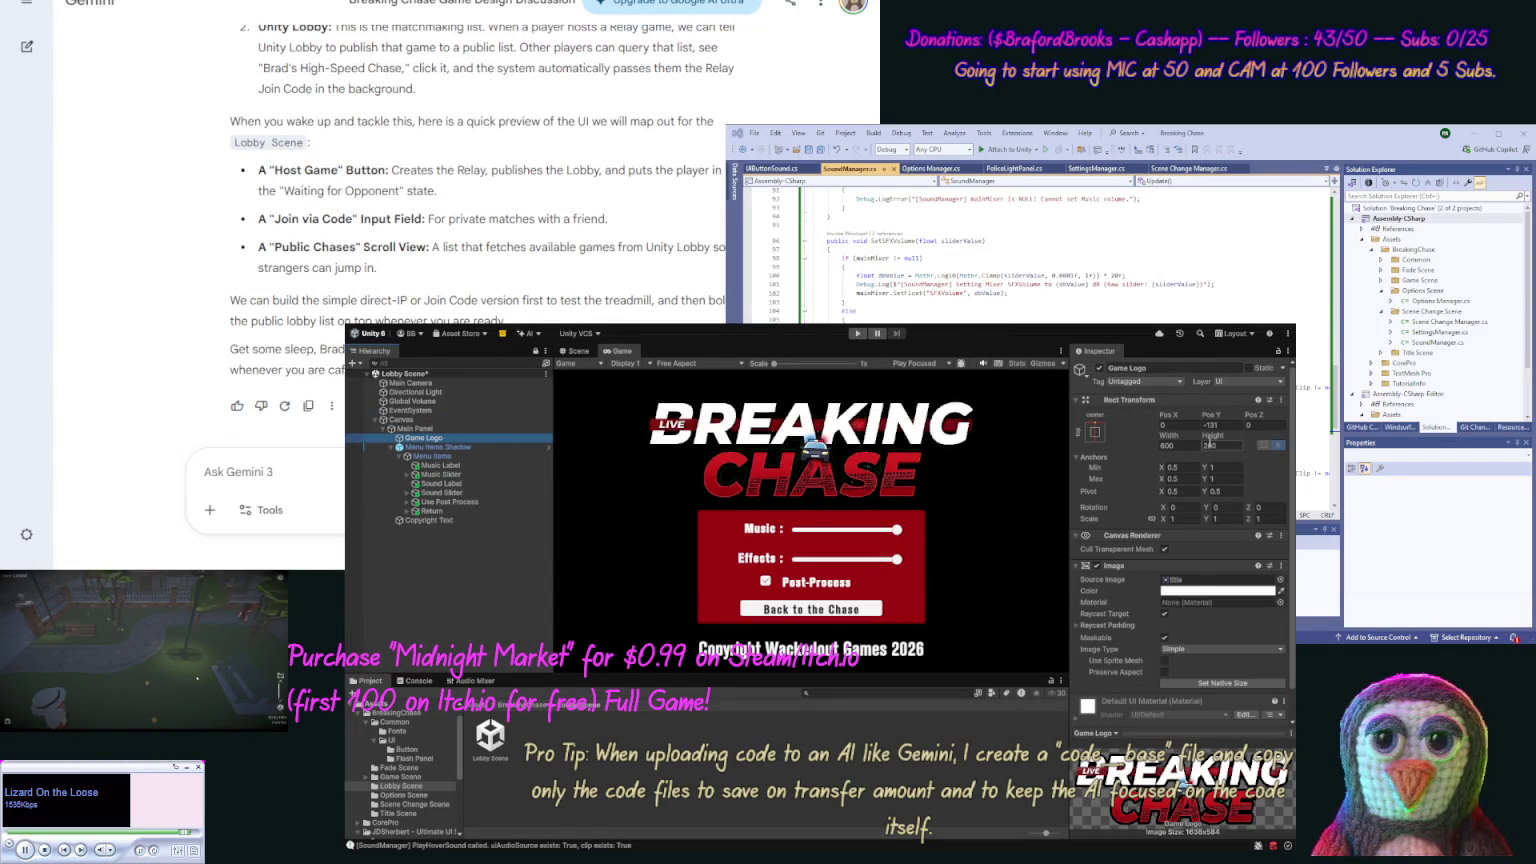
{"action": "left_click", "coordinate": [1184, 445]}
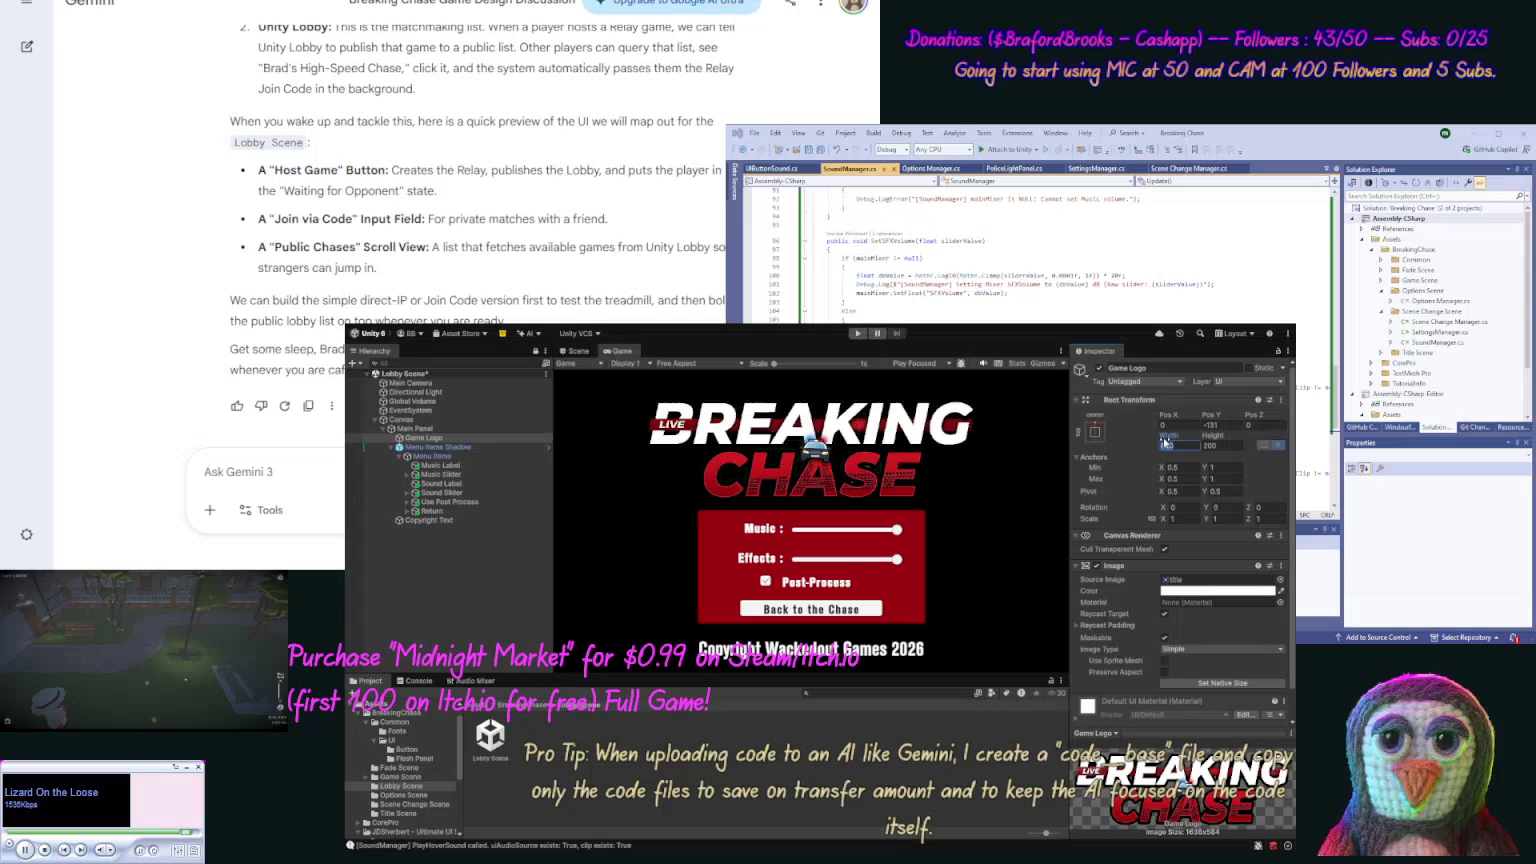
{"action": "type", "text": "300"}
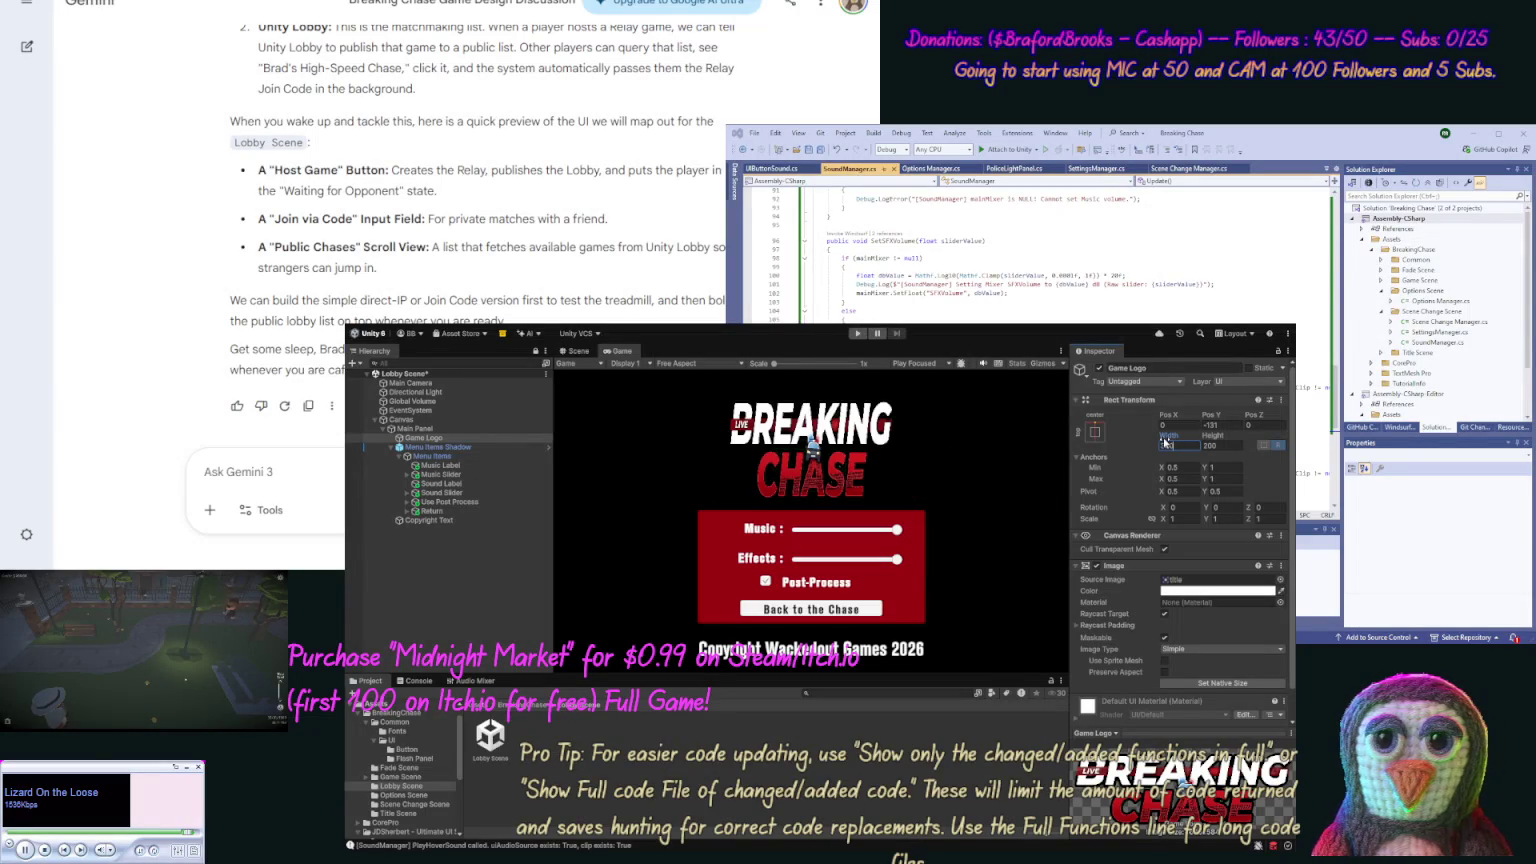
{"action": "type", "text": "100"}
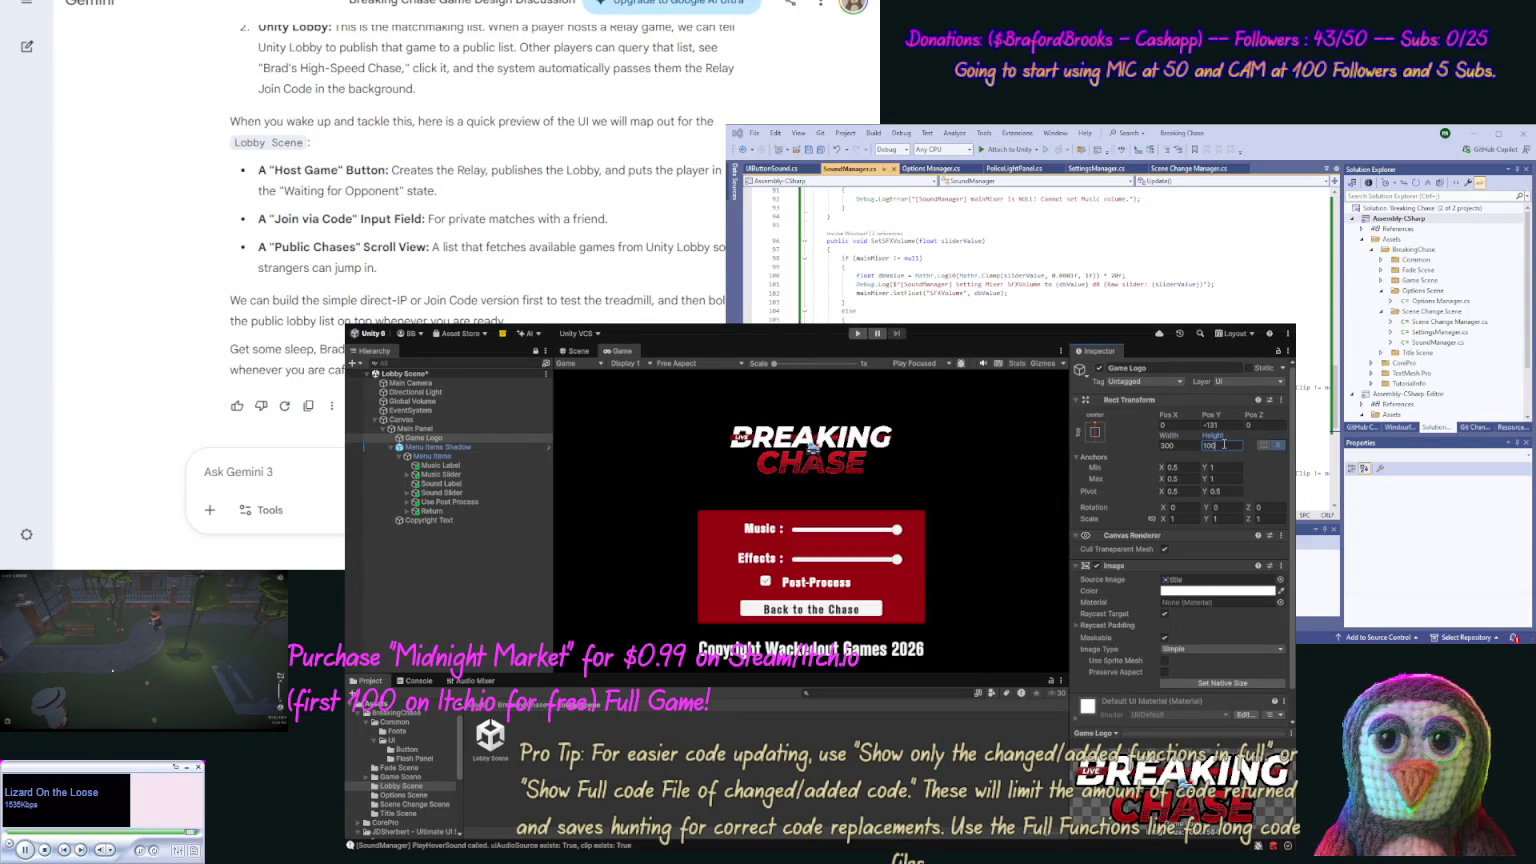
{"action": "key", "text": "Return"}
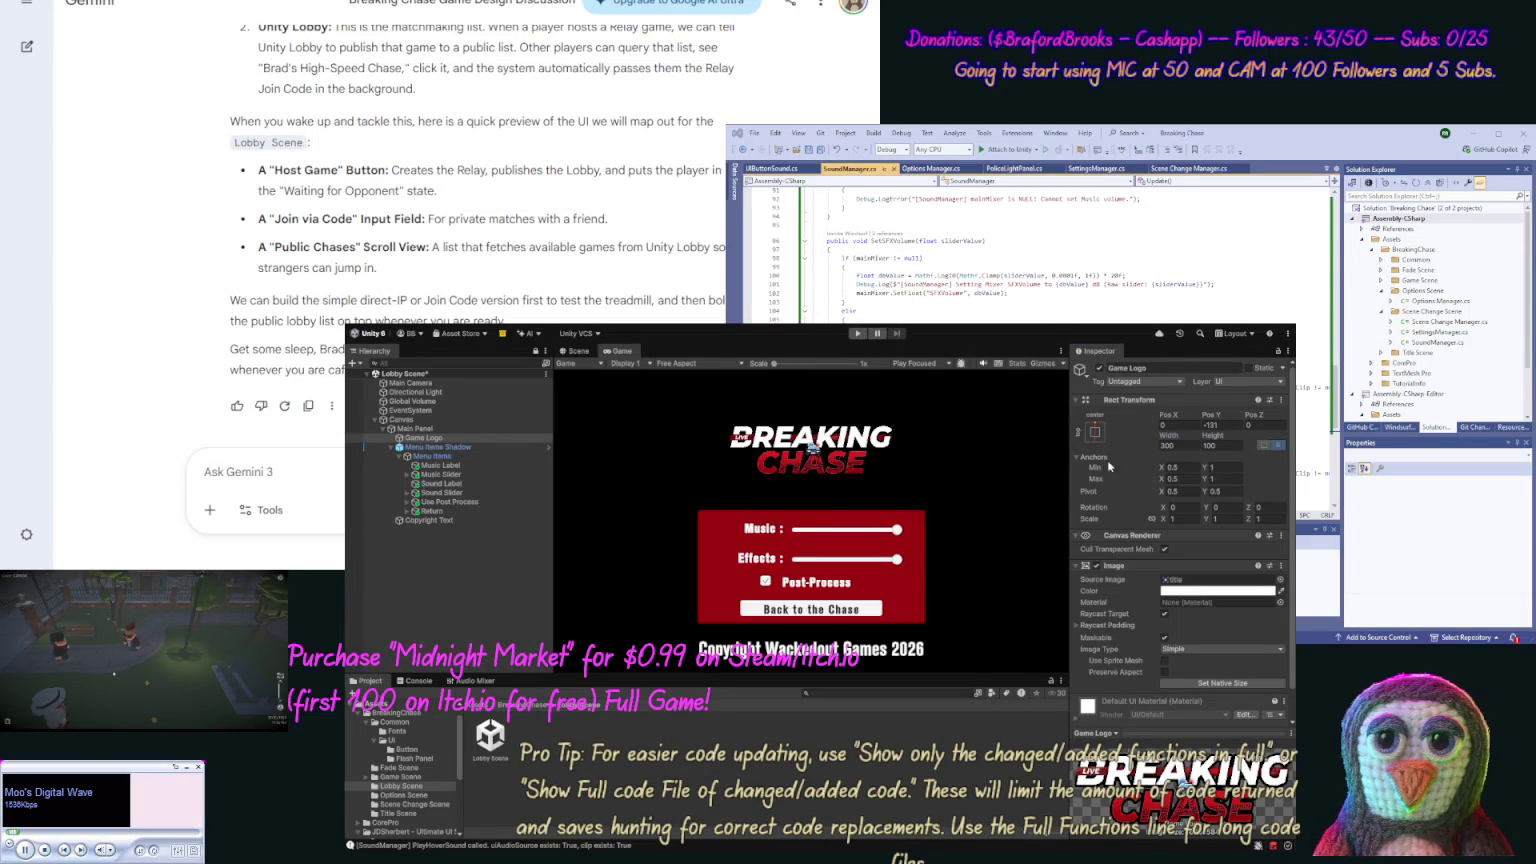
Anchor the Game Logo to the left side at Pos X 170 and Pos Y -80.
{"action": "left_click", "coordinate": [1095, 432]}
{"action": "left_click", "coordinate": [1110, 490]}
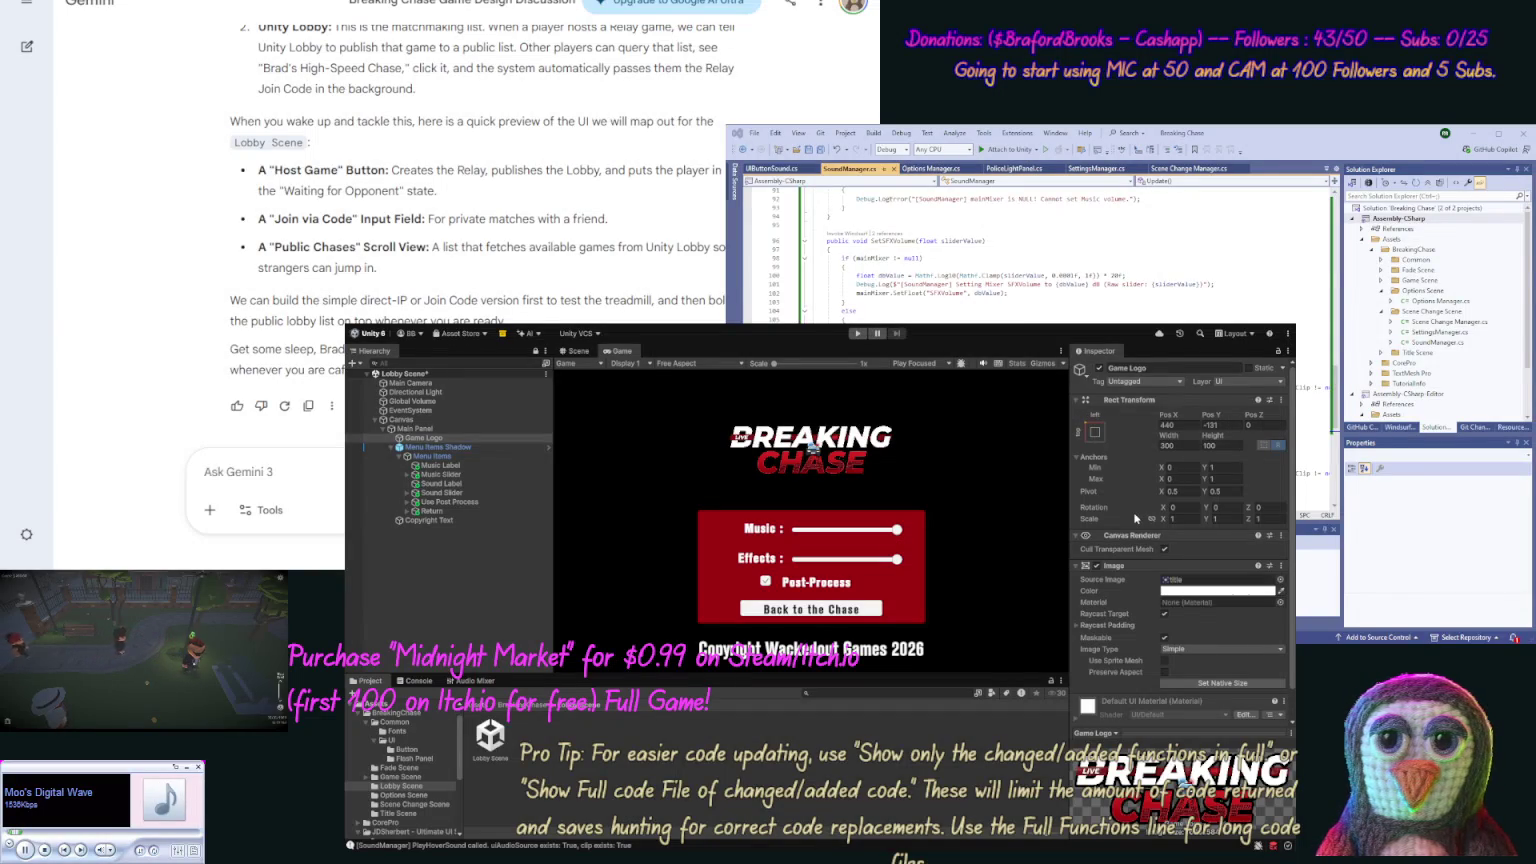
{"action": "left_click", "coordinate": [1185, 424]}
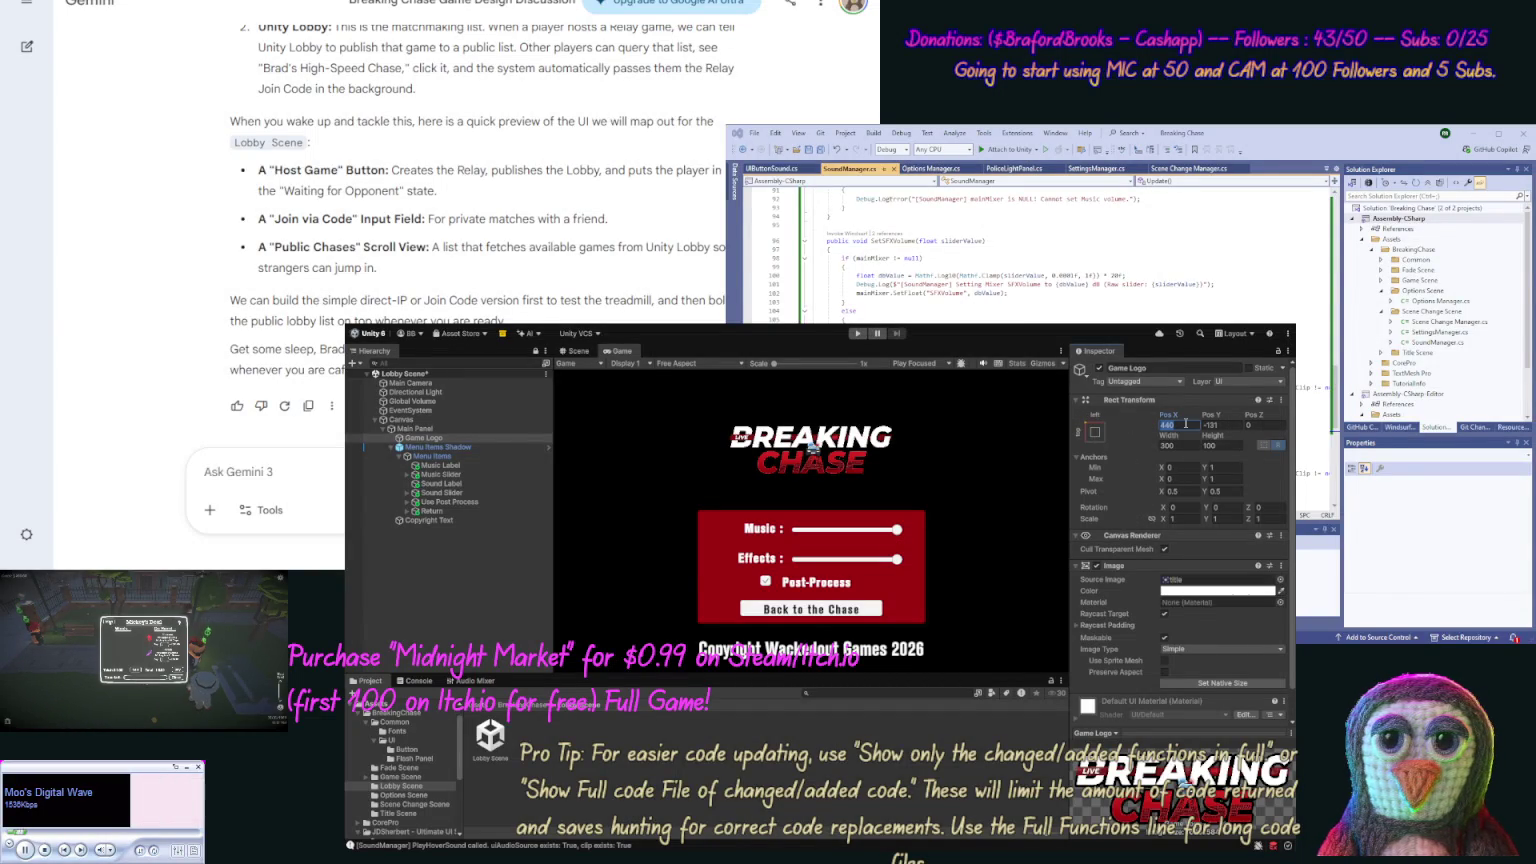
{"action": "type", "text": "1"}
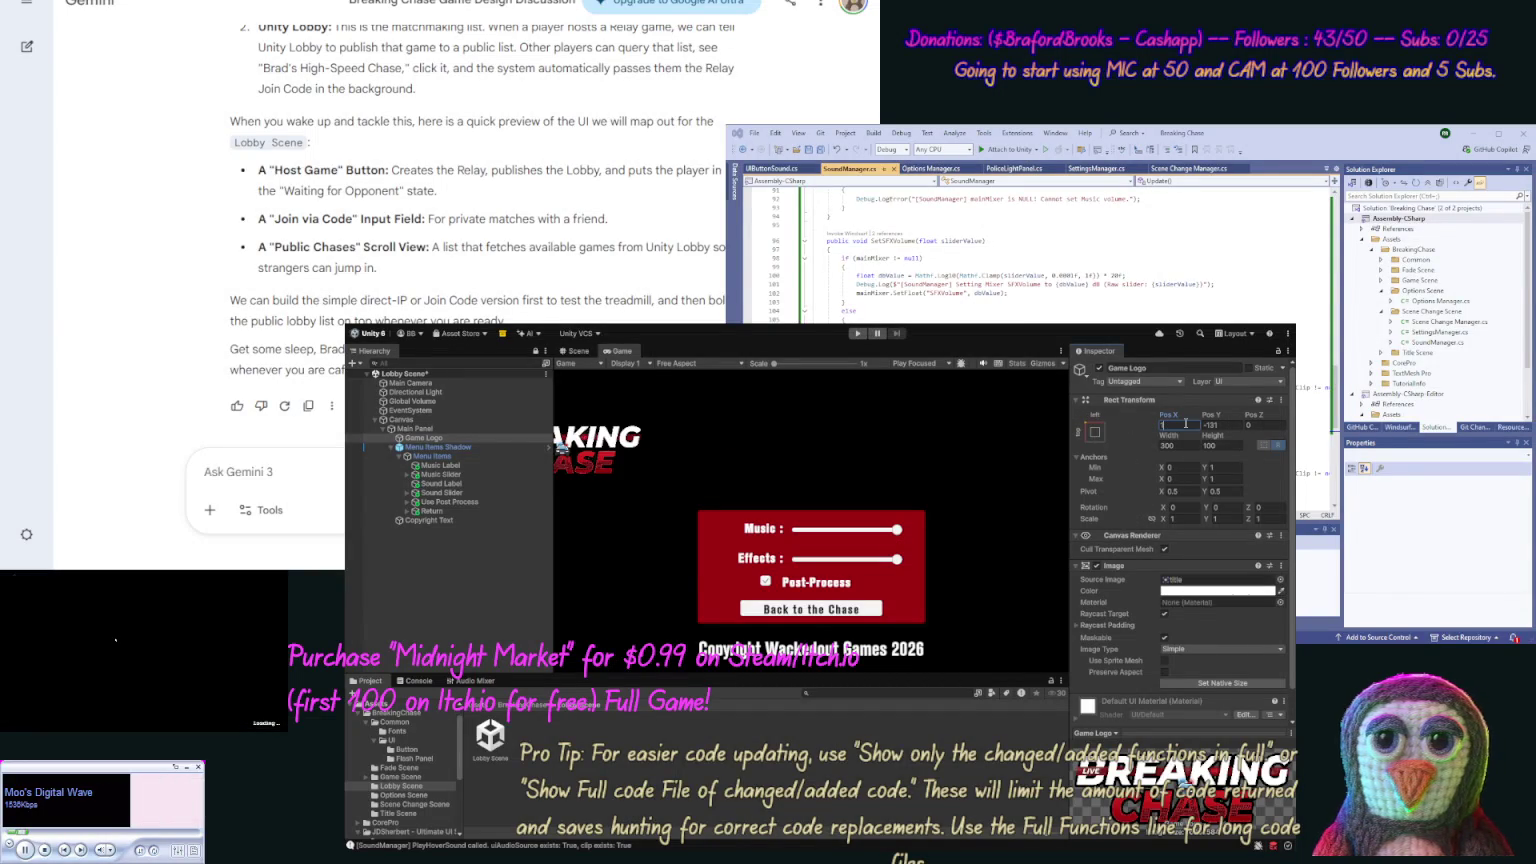
{"action": "type", "text": "70"}
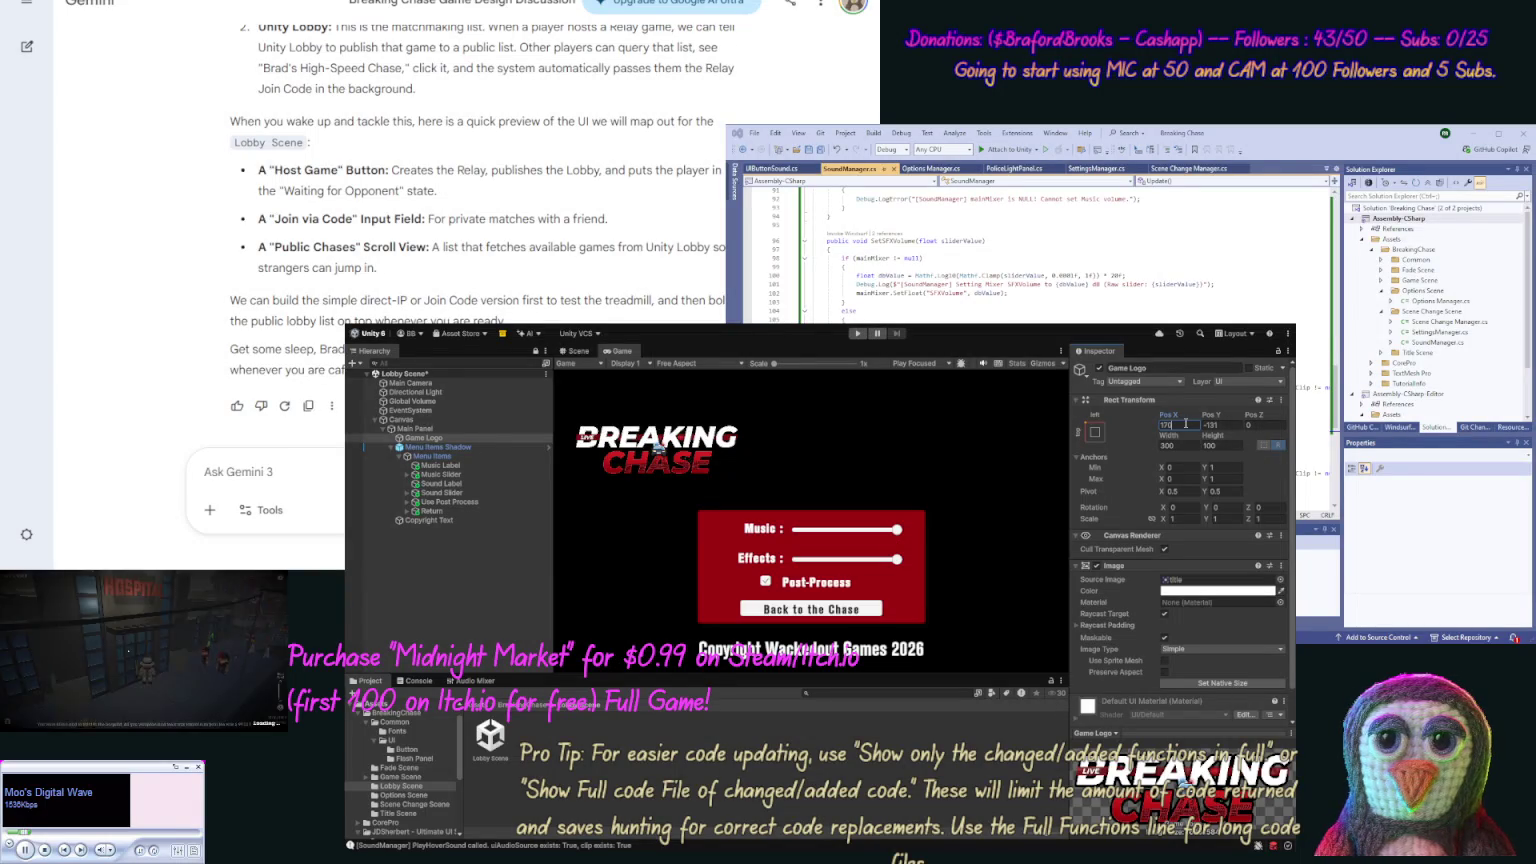
{"action": "key", "text": "Return"}
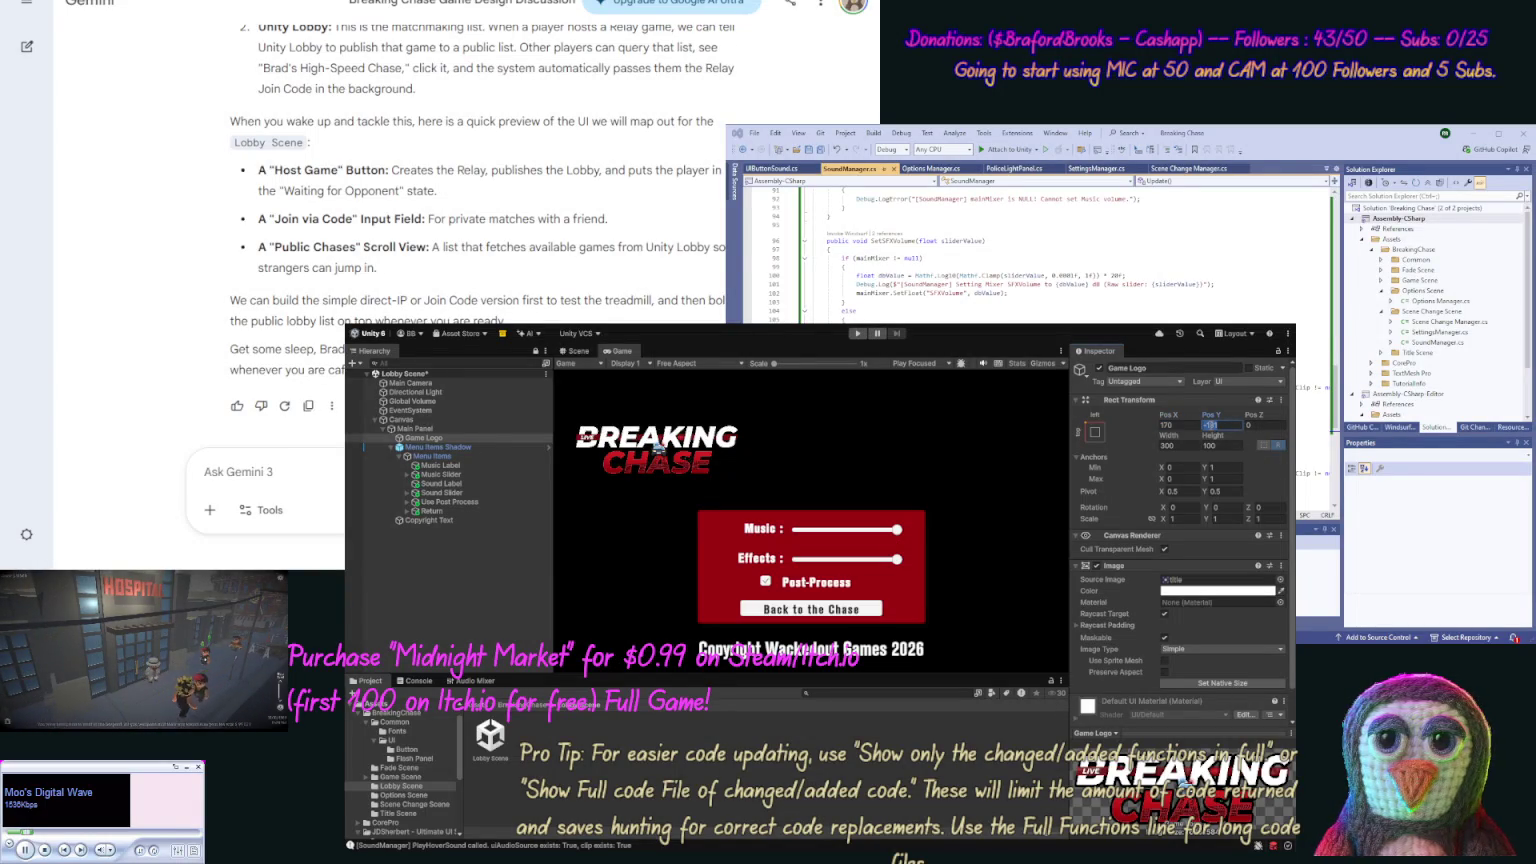
{"action": "left_click", "coordinate": [1208, 425]}
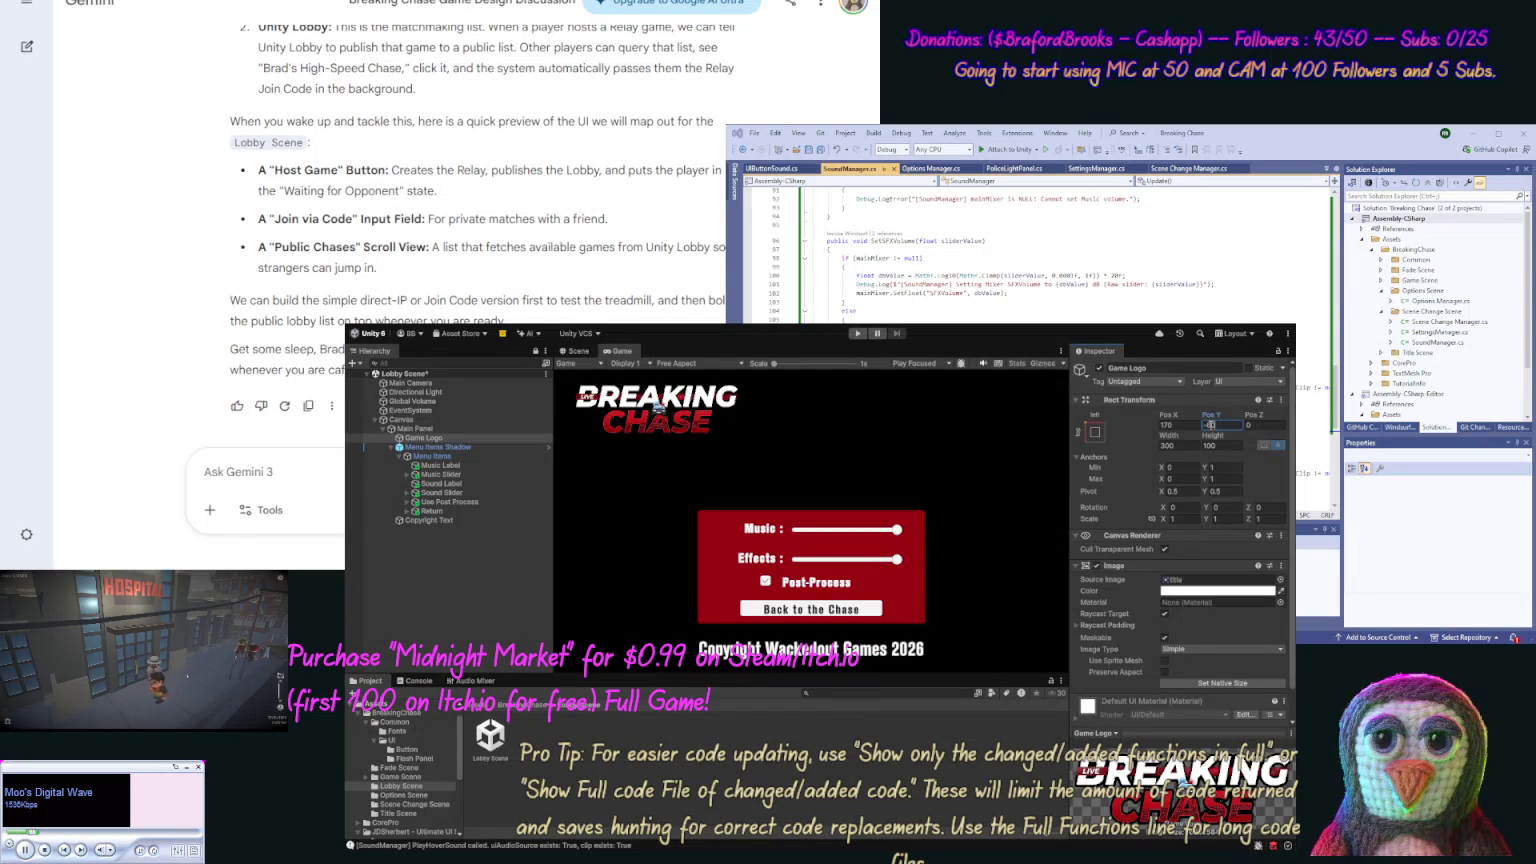
Give Copyright Text font size 18 and anchor it to the bottom-right corner.
{"action": "left_click", "coordinate": [487, 521]}
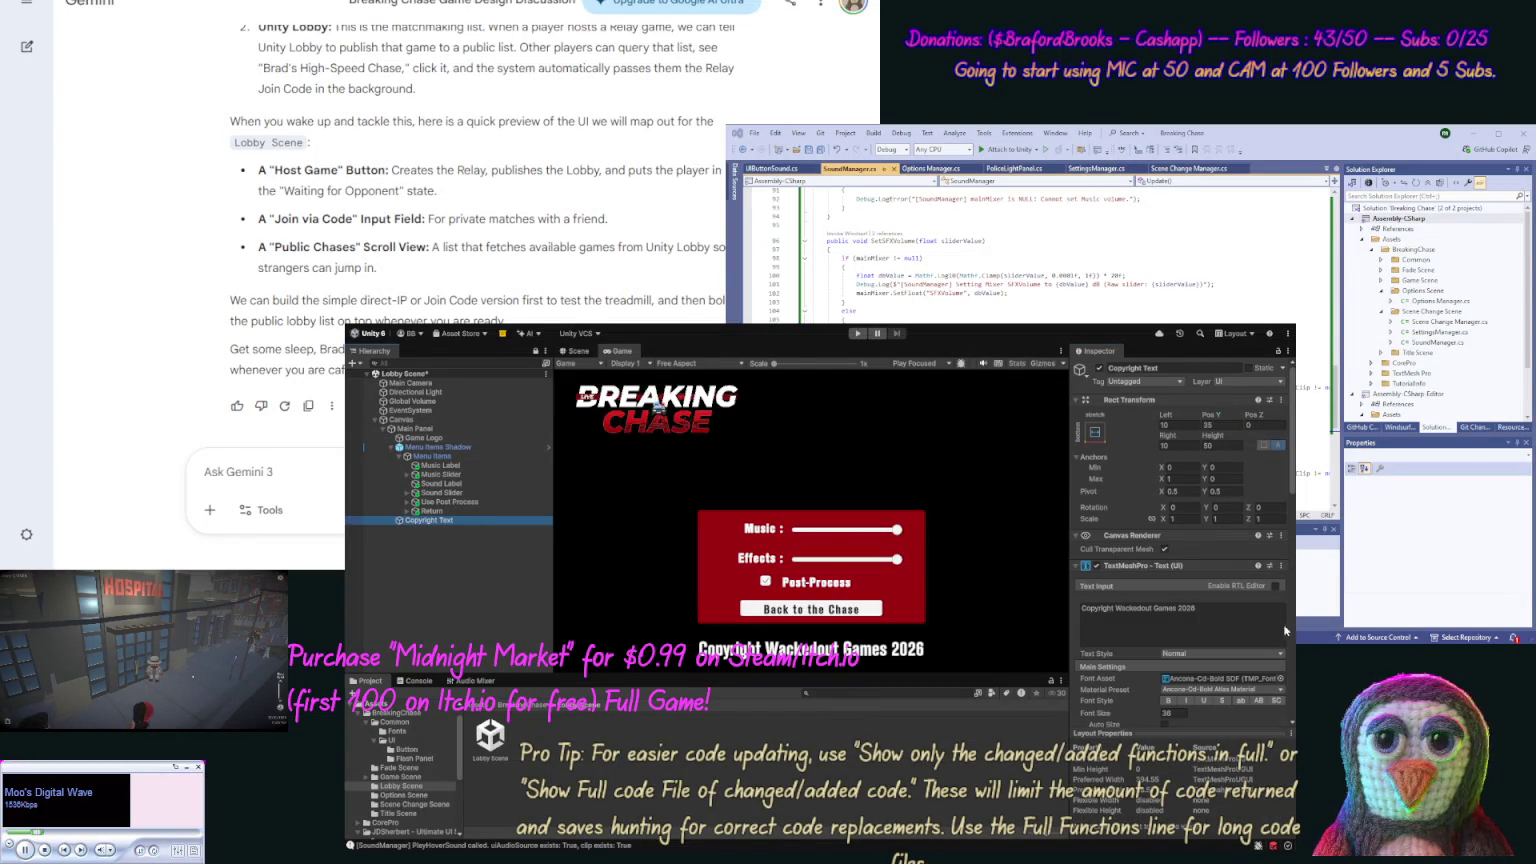
{"action": "left_click", "coordinate": [1176, 711]}
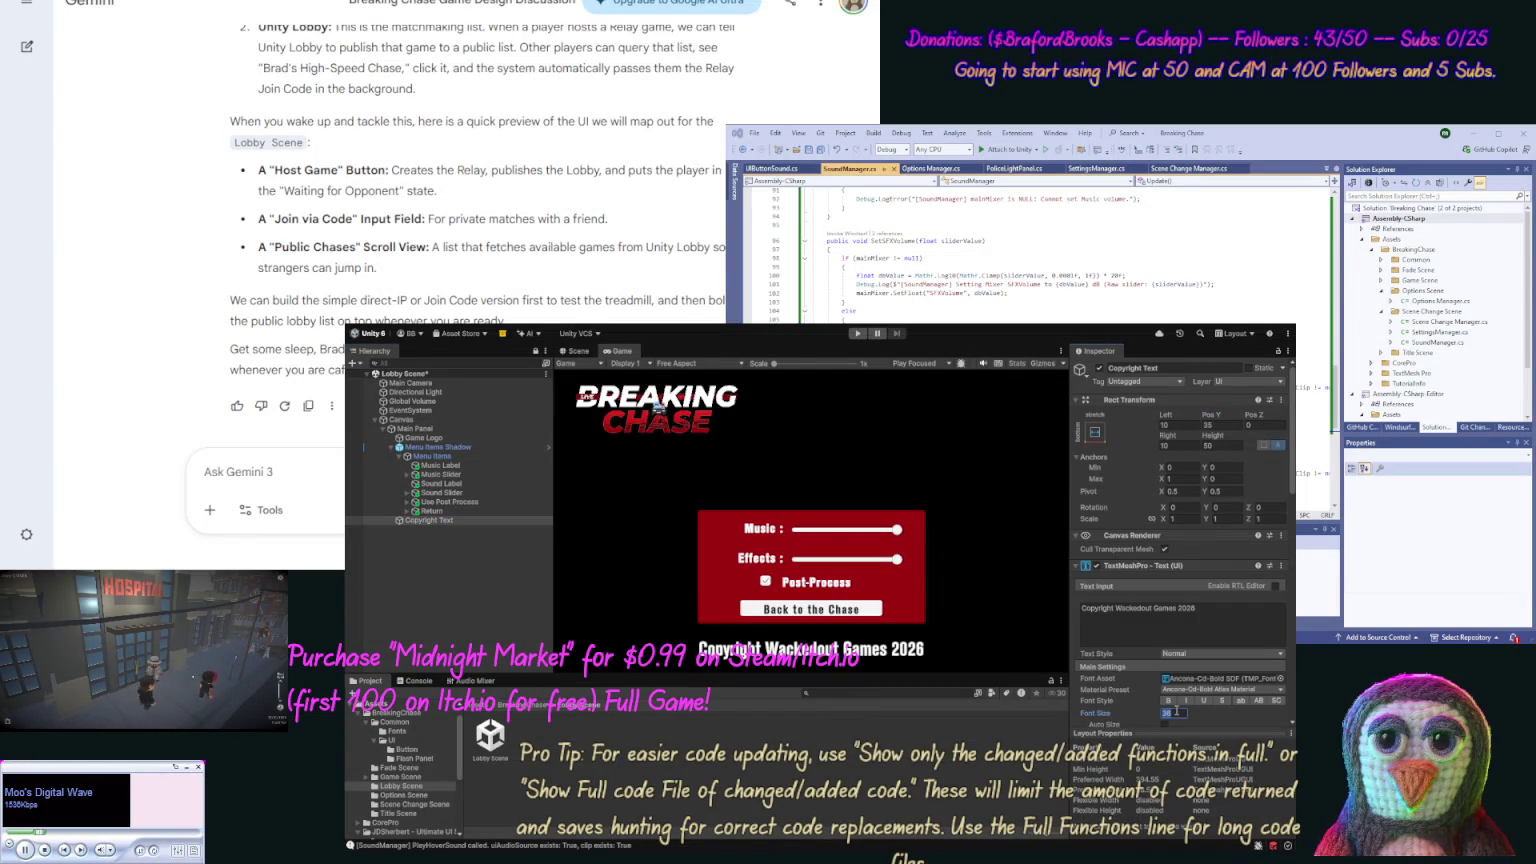
{"action": "type", "text": "18"}
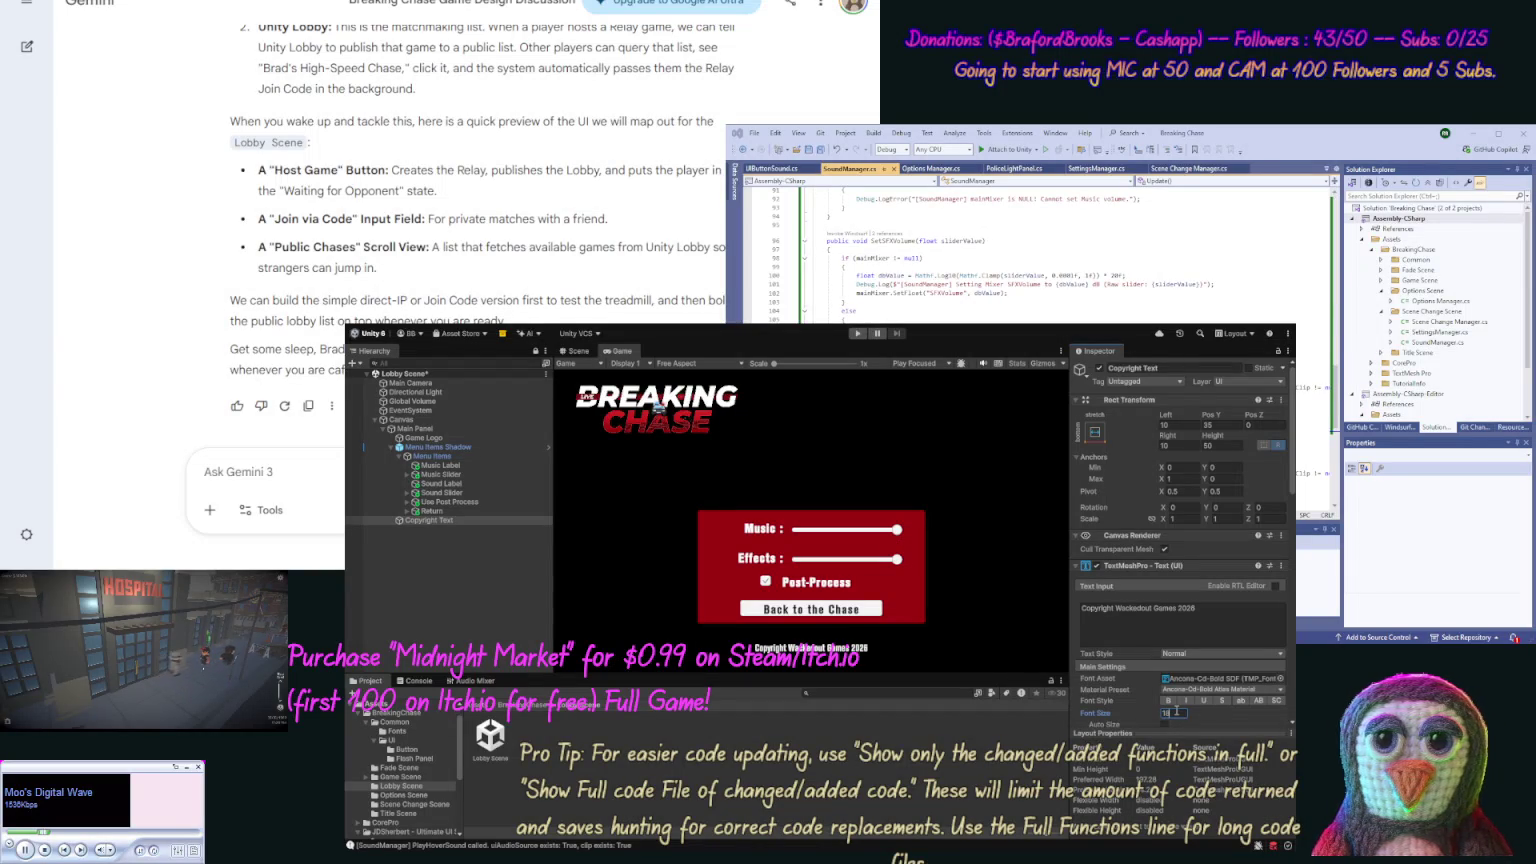
{"action": "key", "text": "Return"}
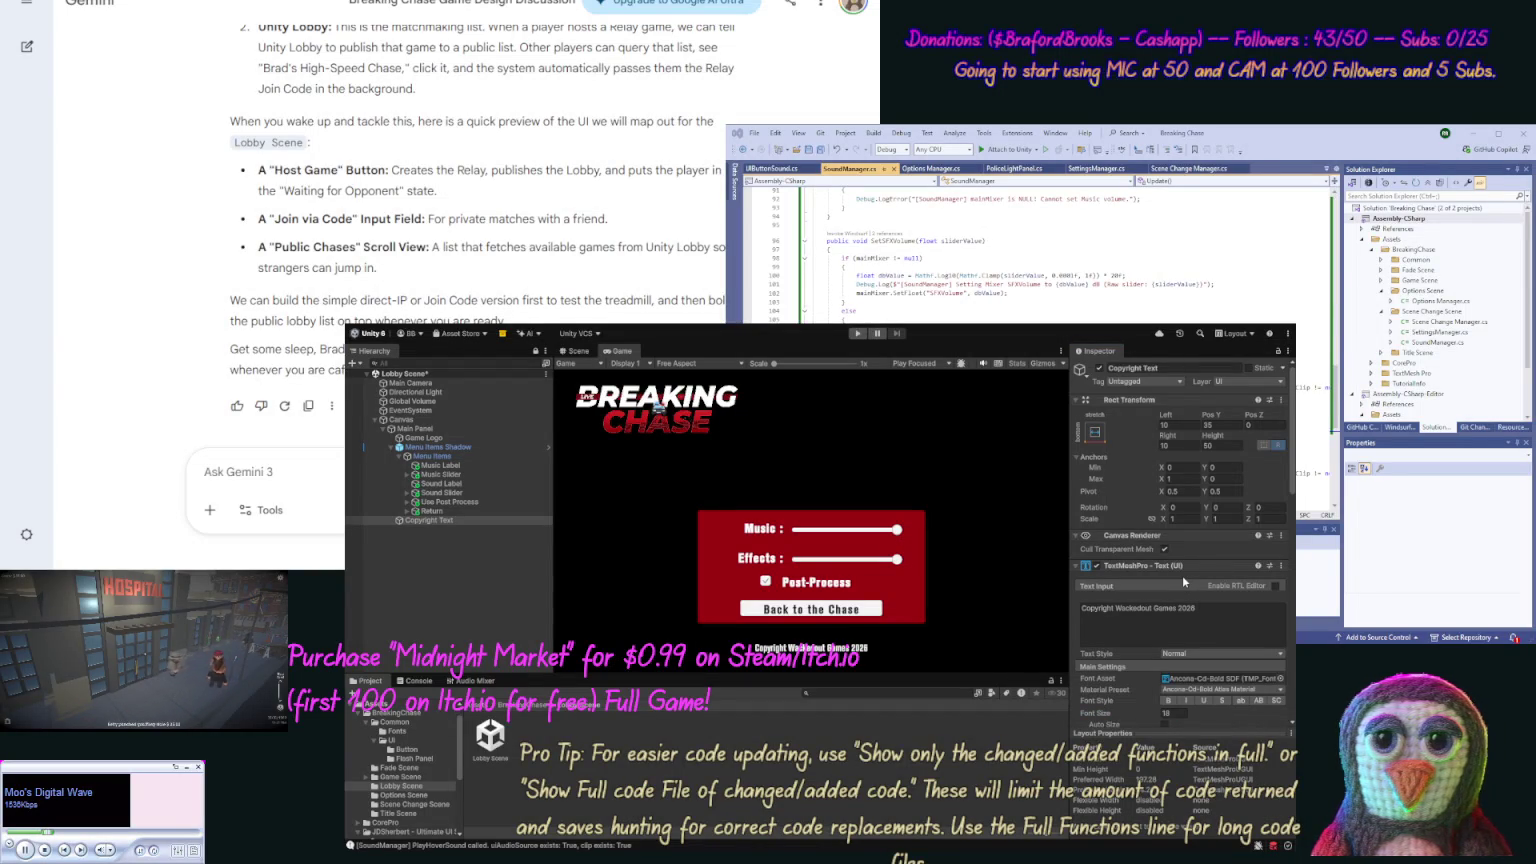
{"action": "key", "text": "ctrl+z"}
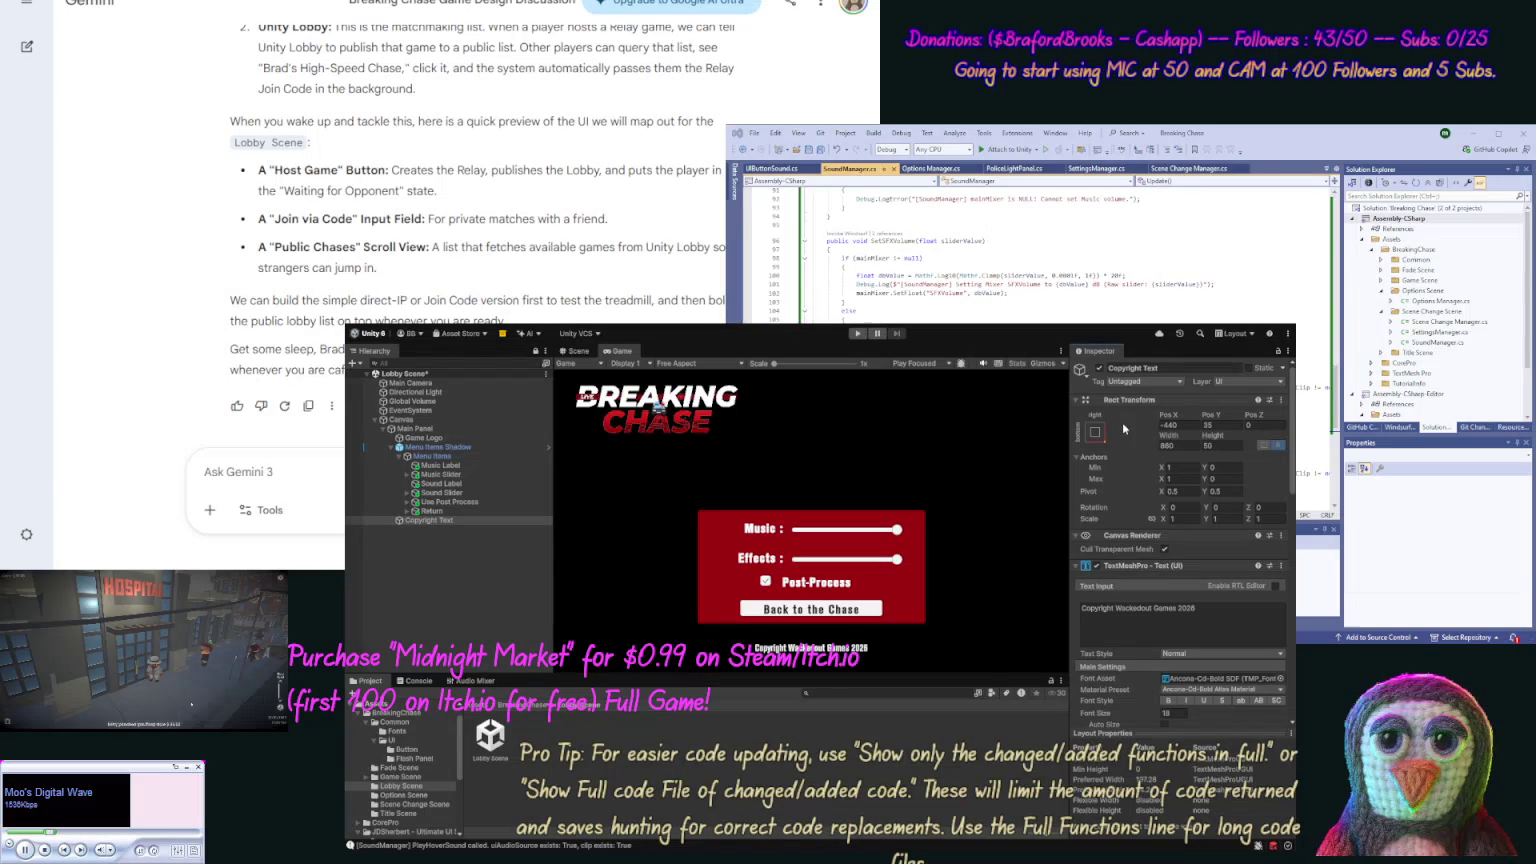
Set the copyright text to width 300, Pos X -150, Pos Y 20, and right-align it.
{"action": "left_click", "coordinate": [1190, 447]}
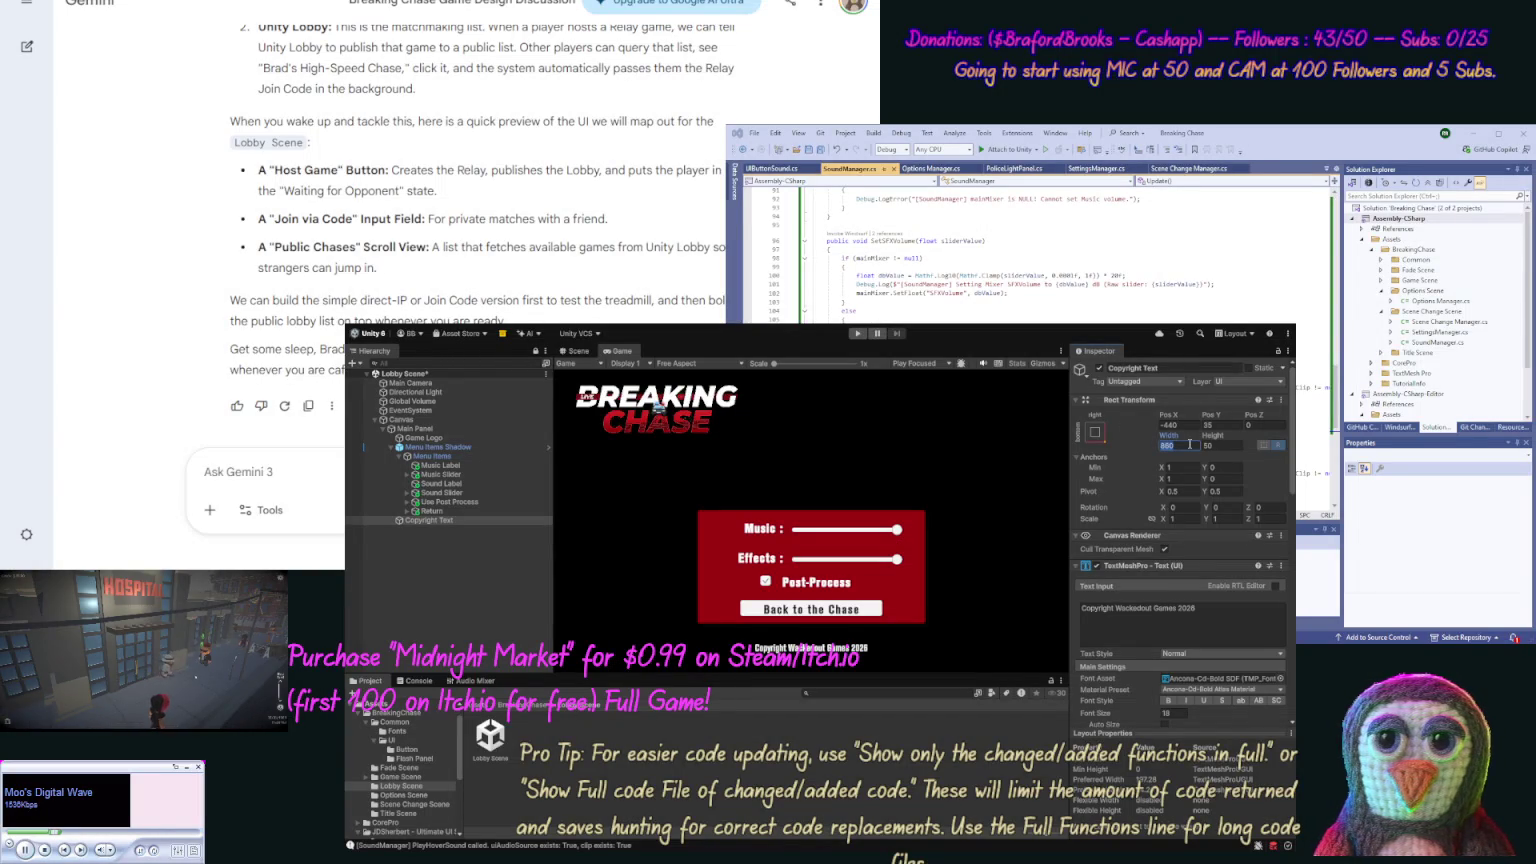
{"action": "type", "text": "300"}
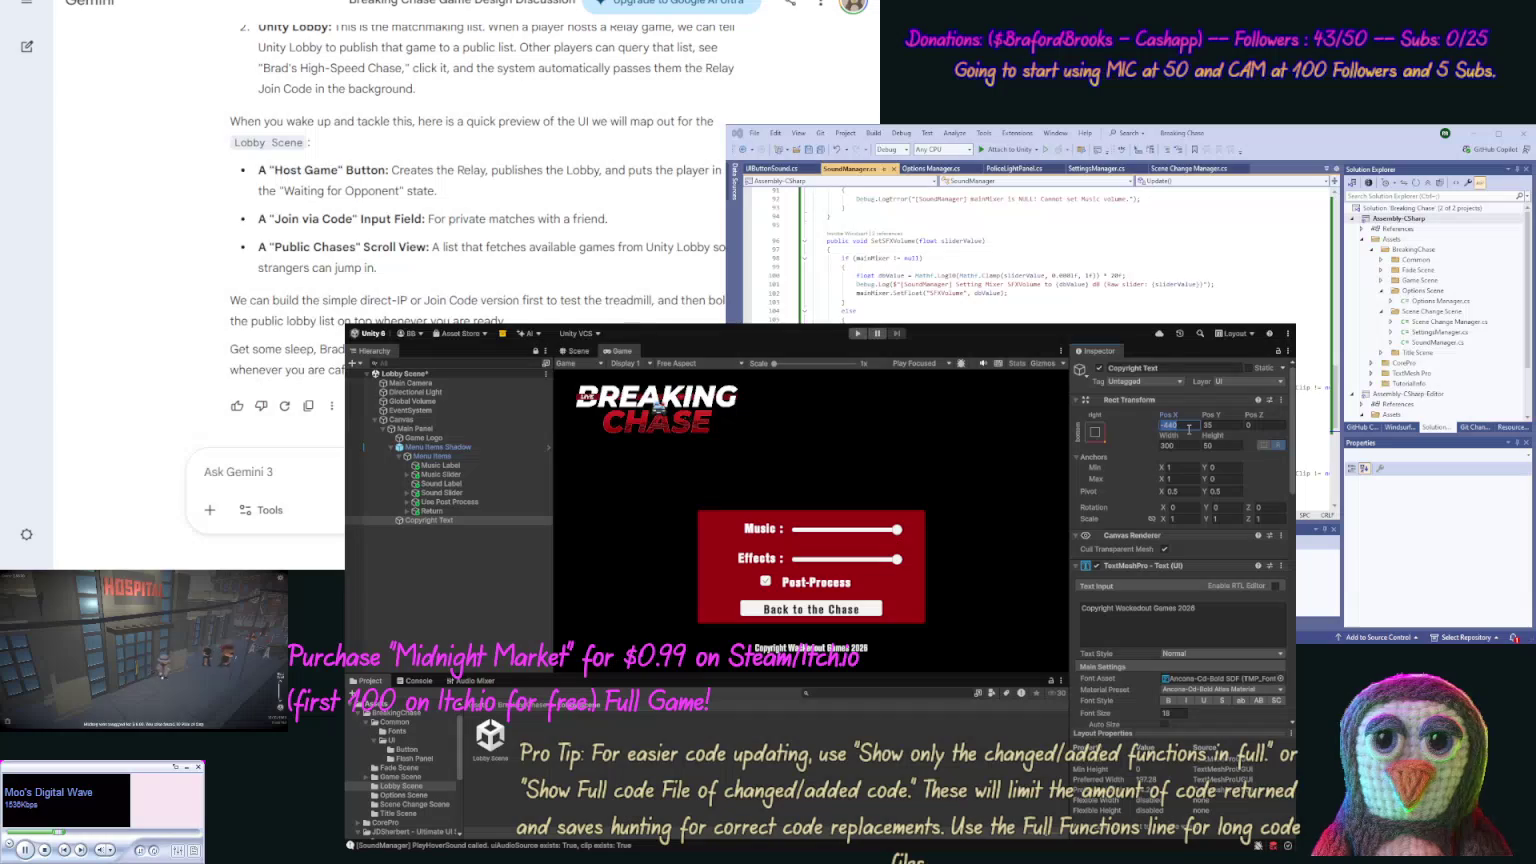
{"action": "type", "text": "150"}
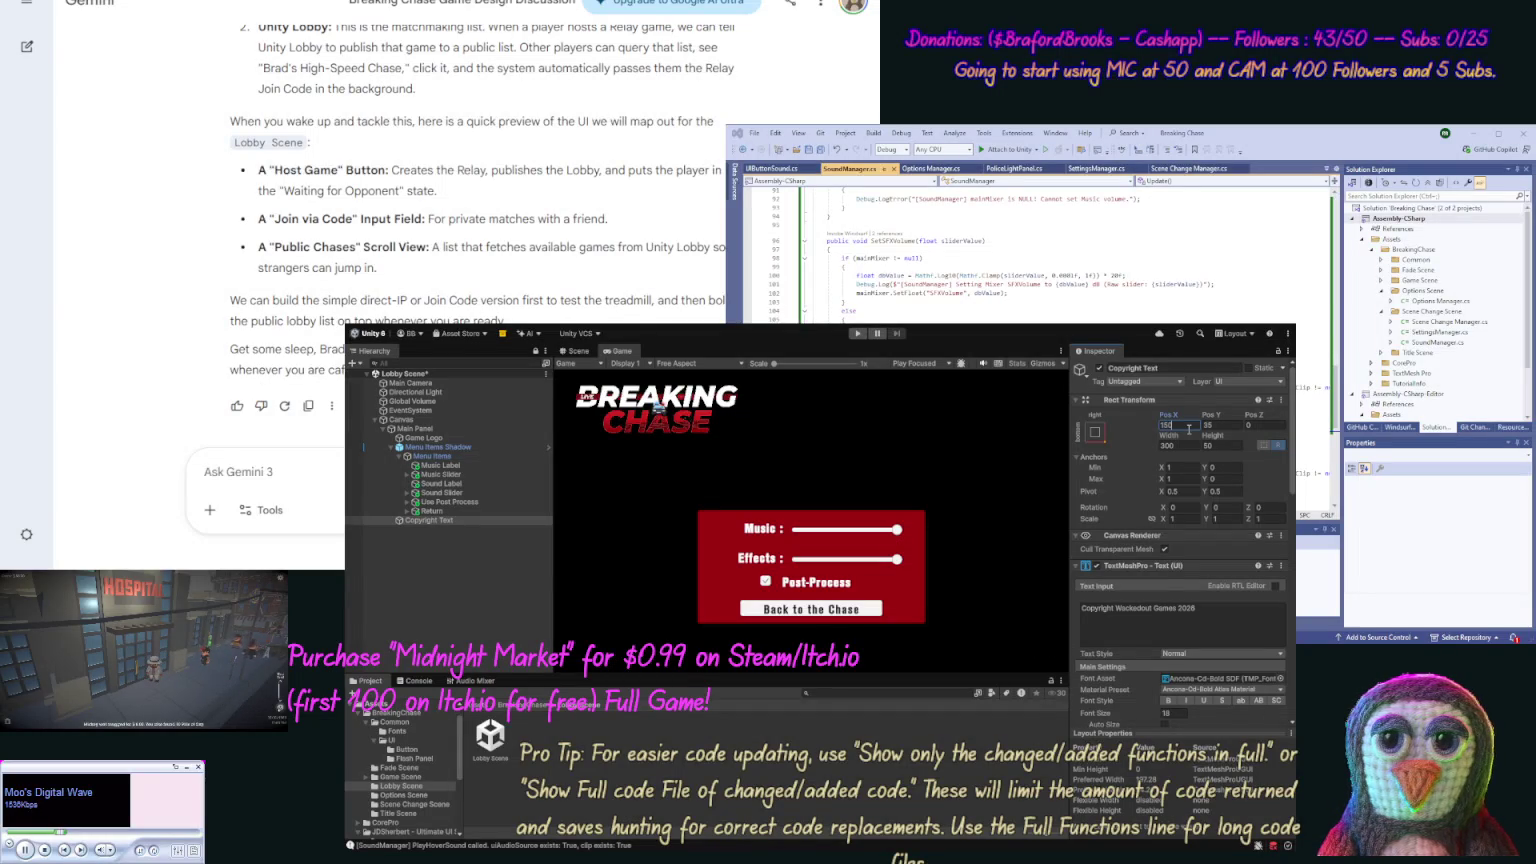
{"action": "type", "text": "-"}
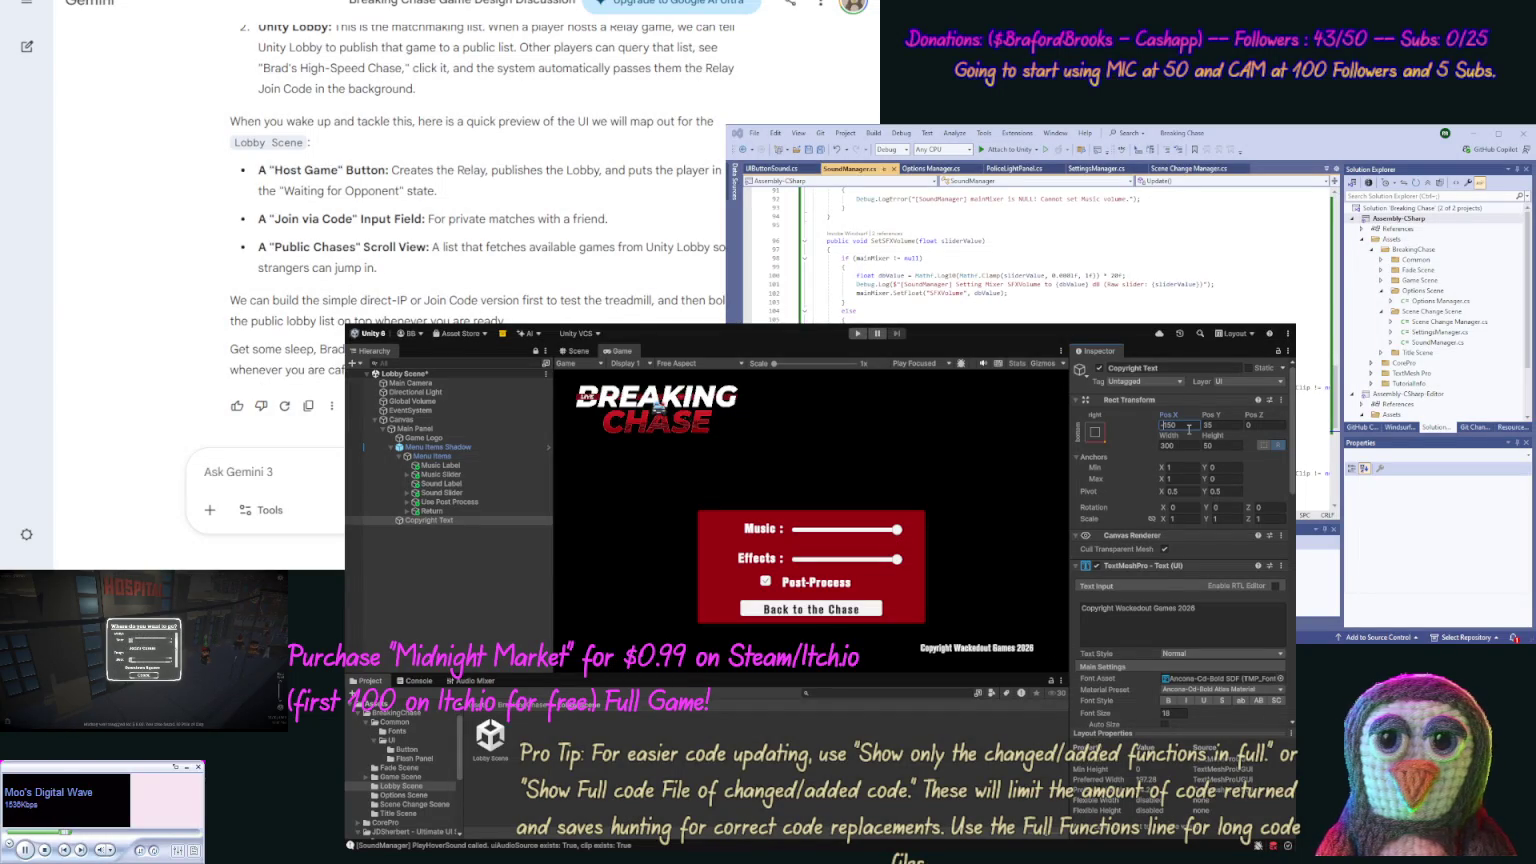
{"action": "left_click", "coordinate": [1208, 426]}
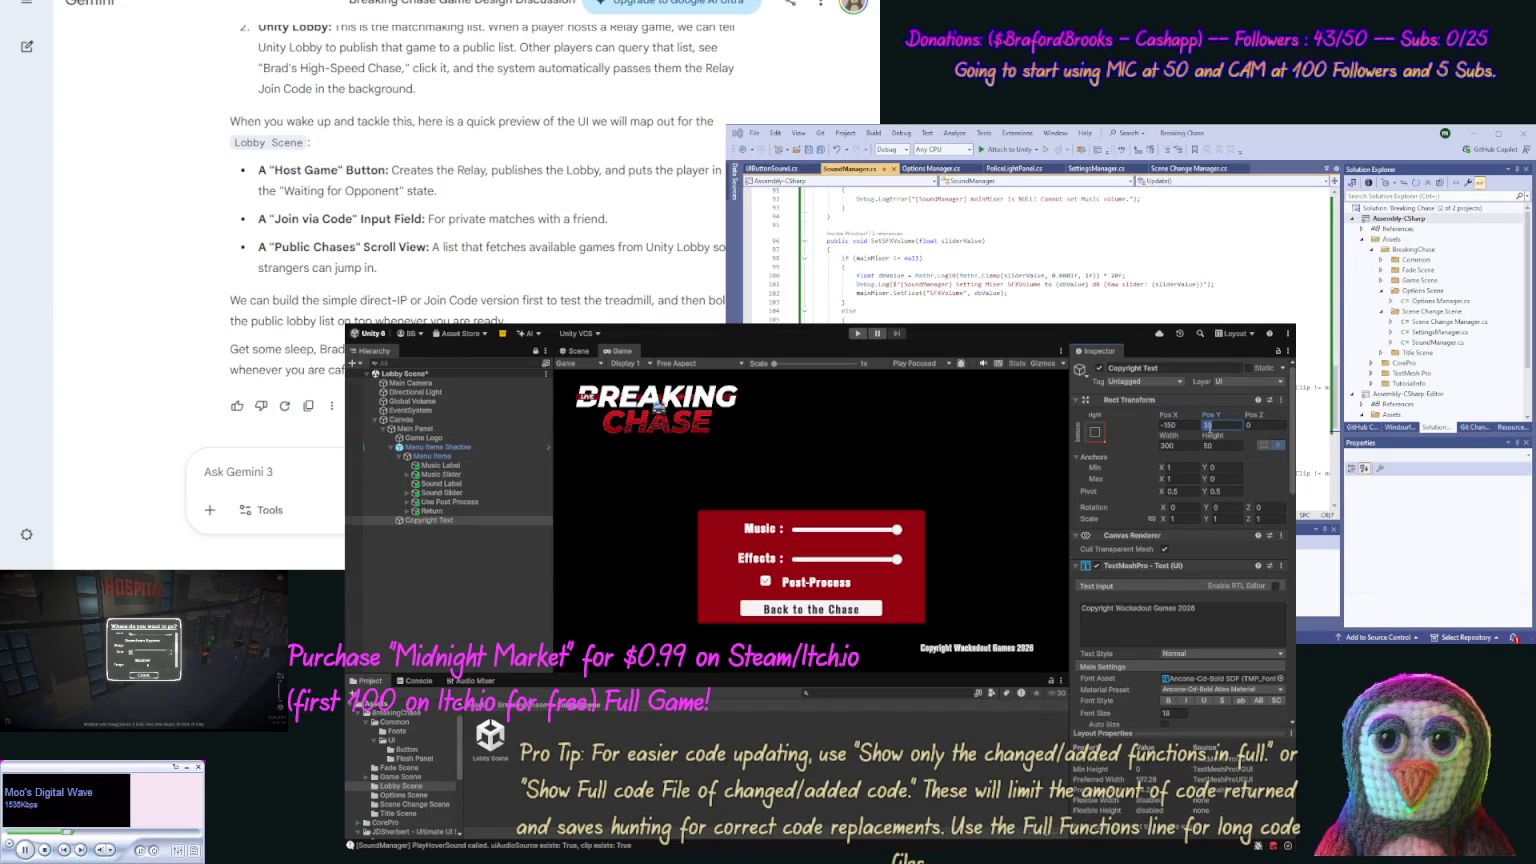
{"action": "type", "text": "20"}
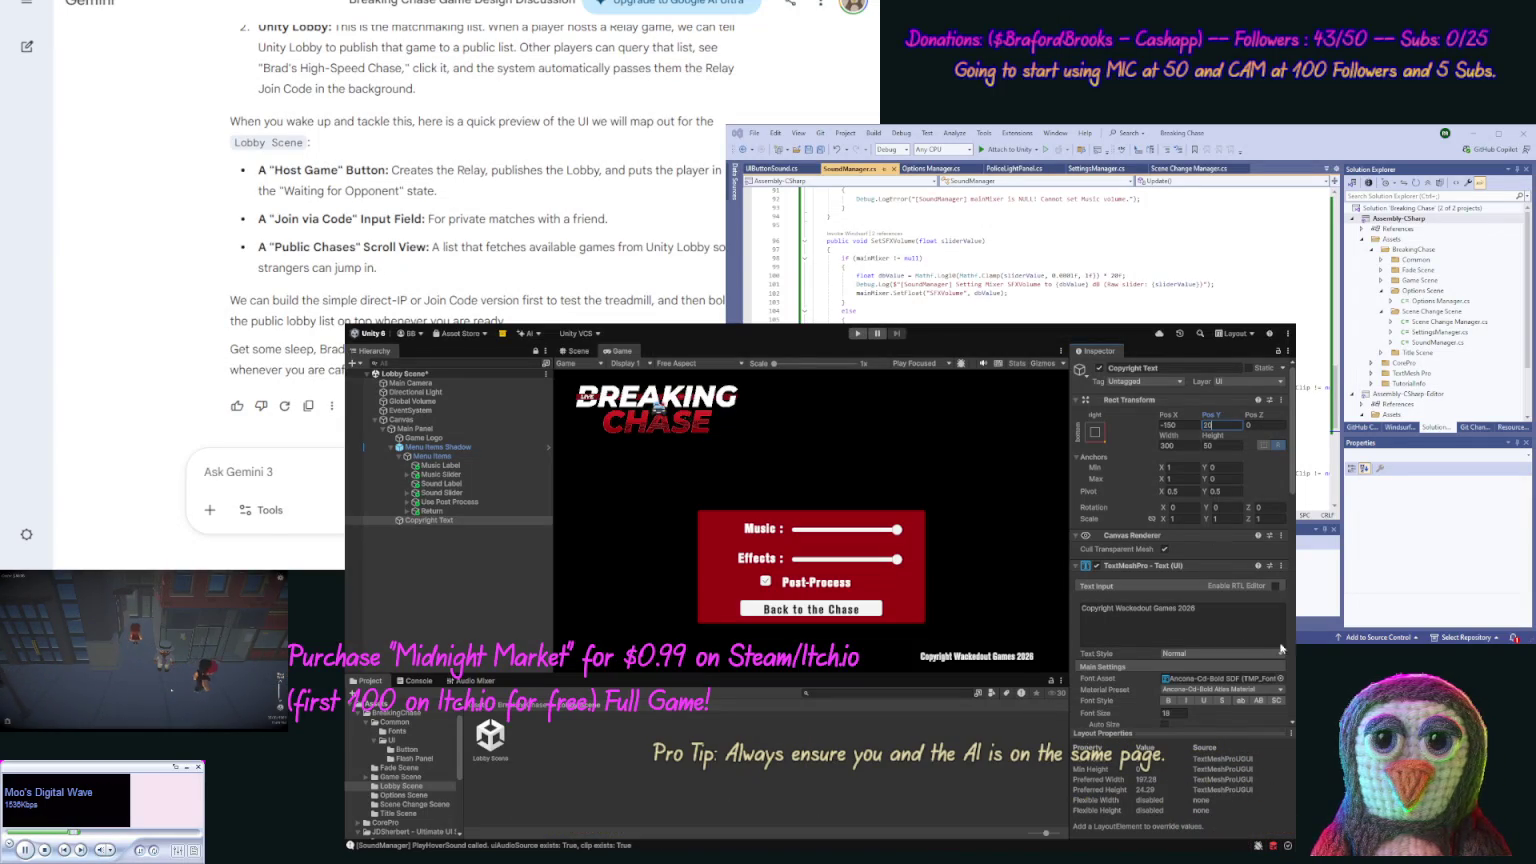
{"action": "scroll", "coordinate": [1219, 508], "scroll_direction": "down", "scroll_amount": 5}
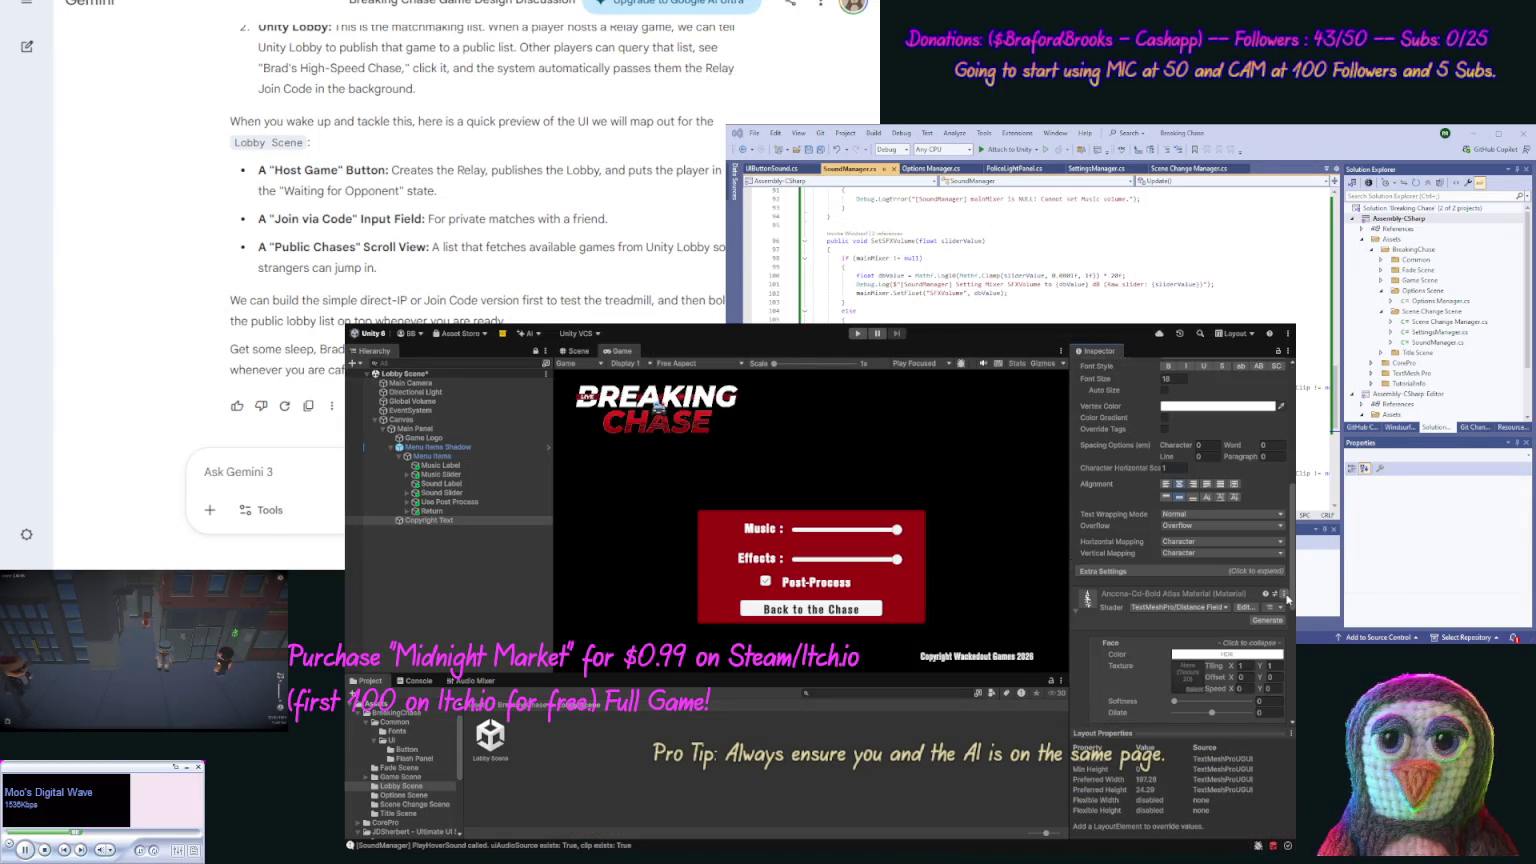
{"action": "left_click", "coordinate": [1193, 485]}
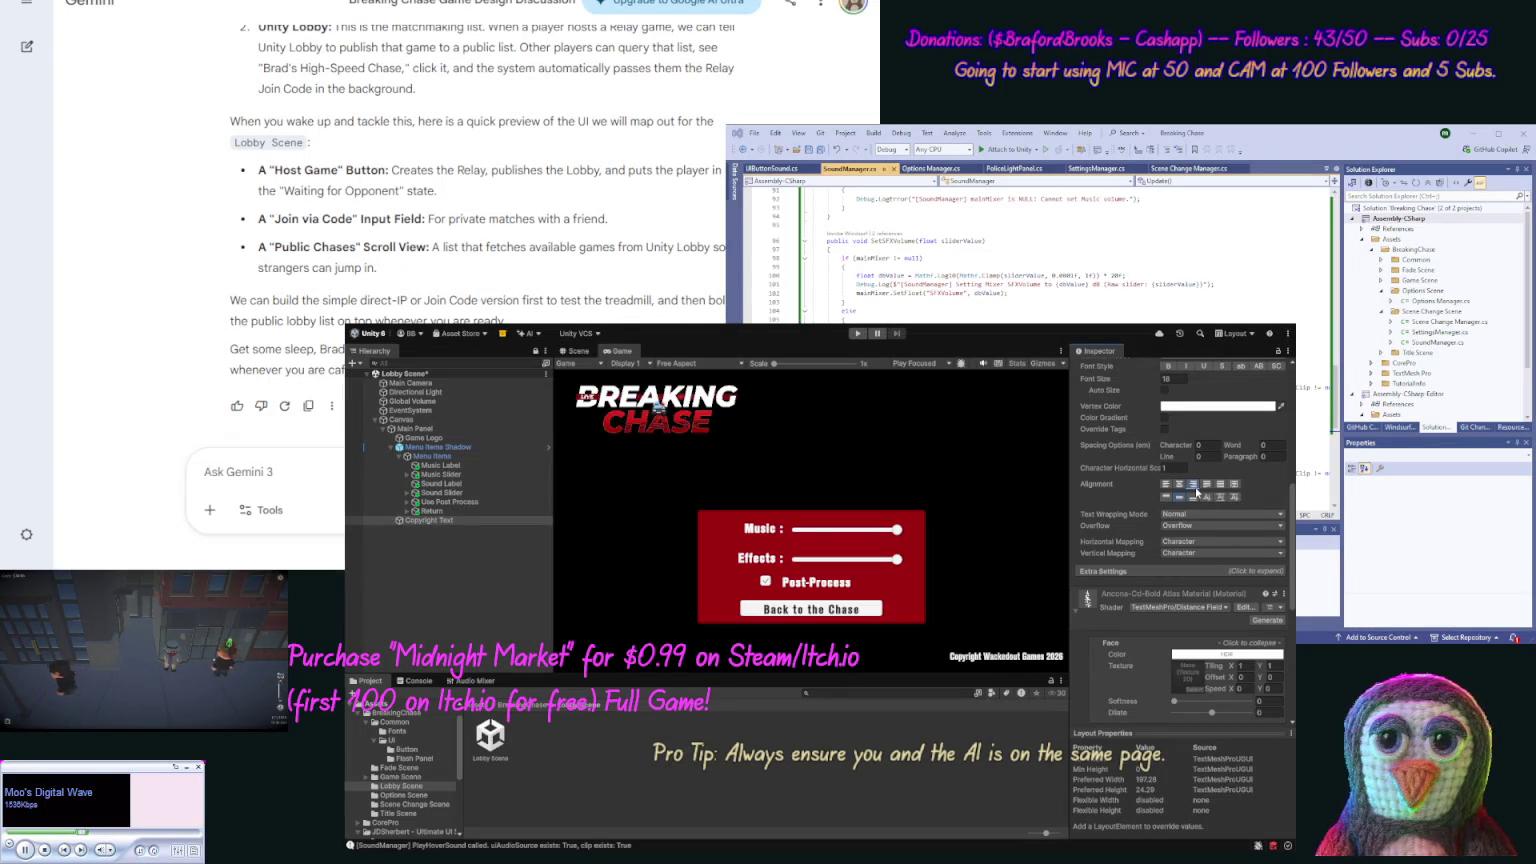
{"action": "left_click", "coordinate": [485, 447]}
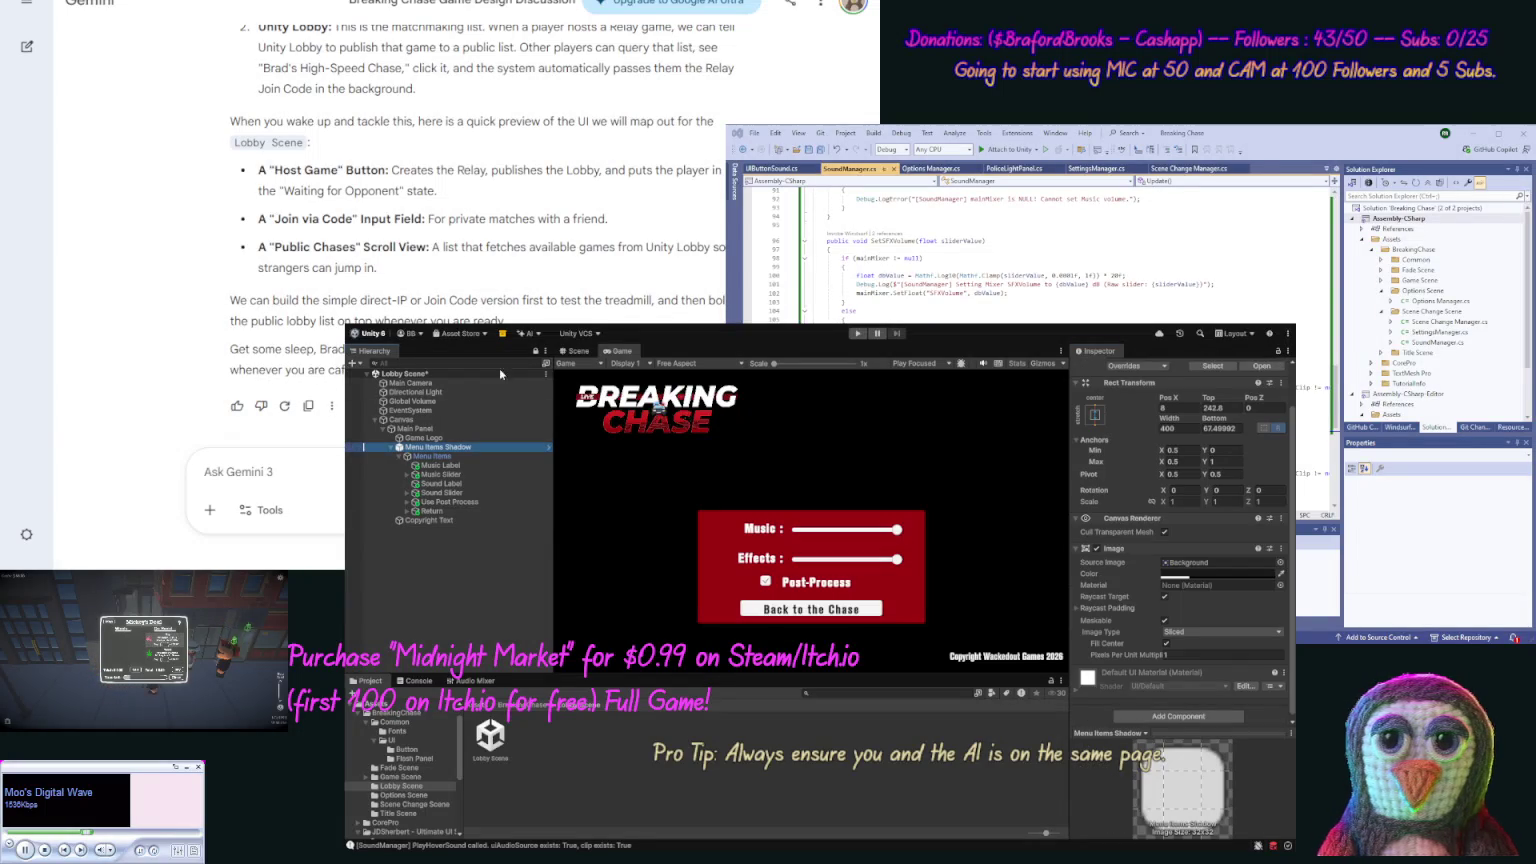
Stretch the Menu Items Shadow panel across the full width of the canvas.
{"action": "left_click", "coordinate": [563, 353]}
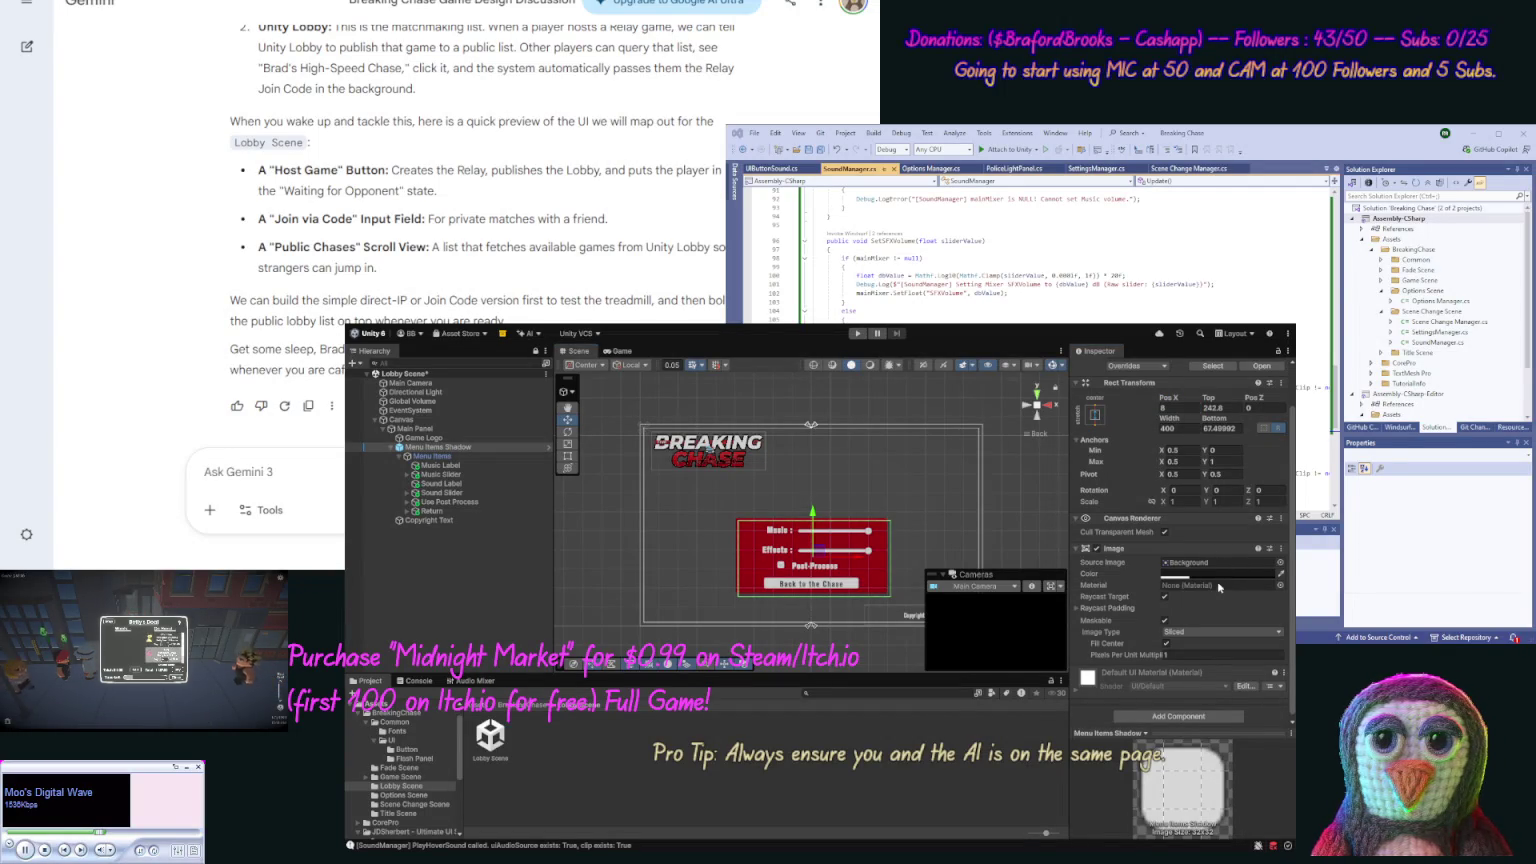
{"action": "key", "text": "ctrl+z"}
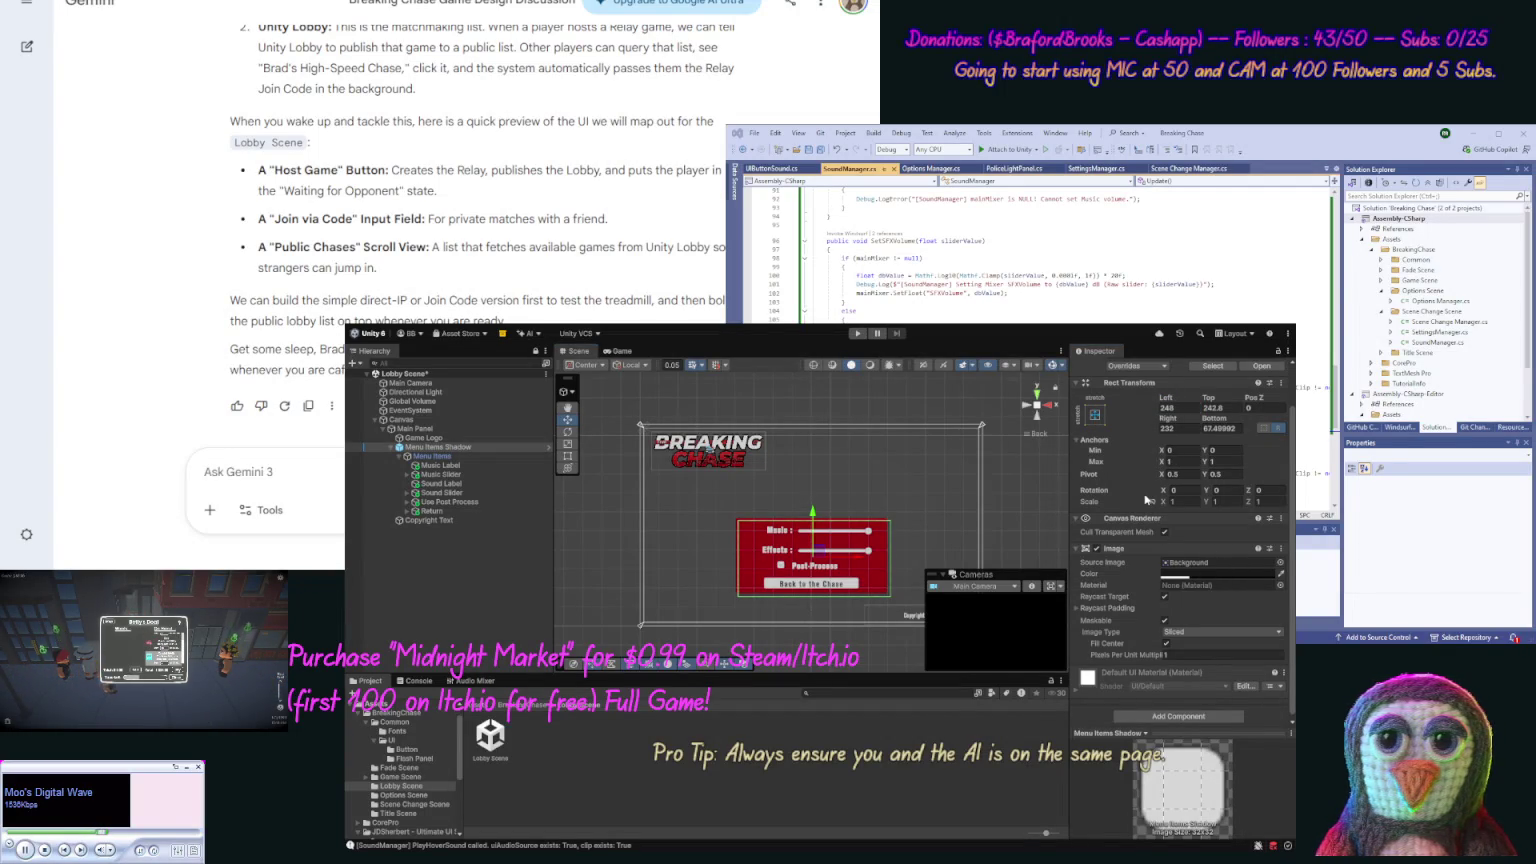
{"action": "left_click", "coordinate": [478, 455]}
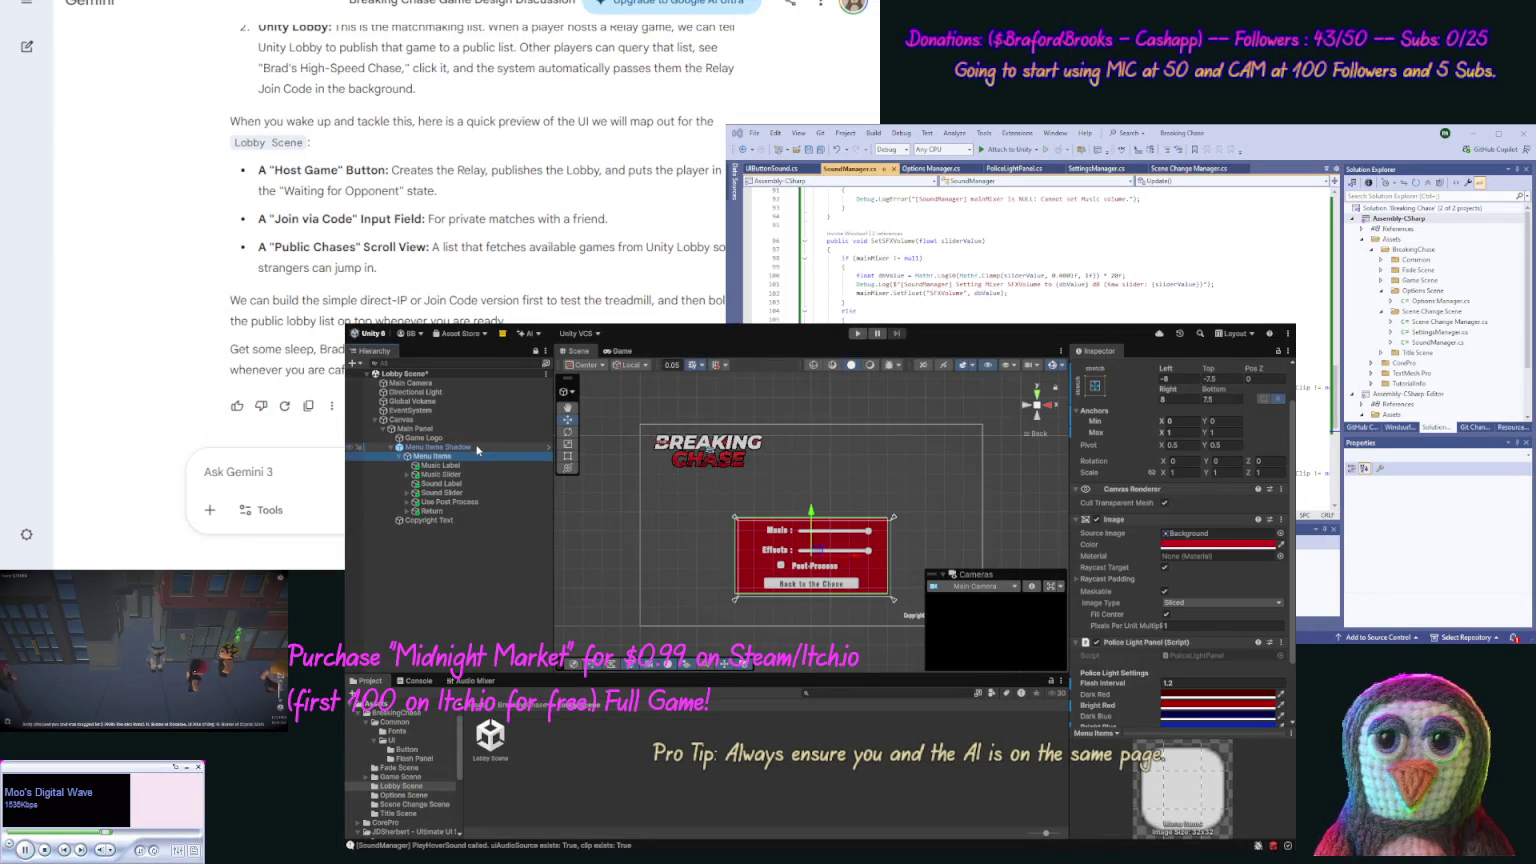
{"action": "left_click", "coordinate": [478, 448]}
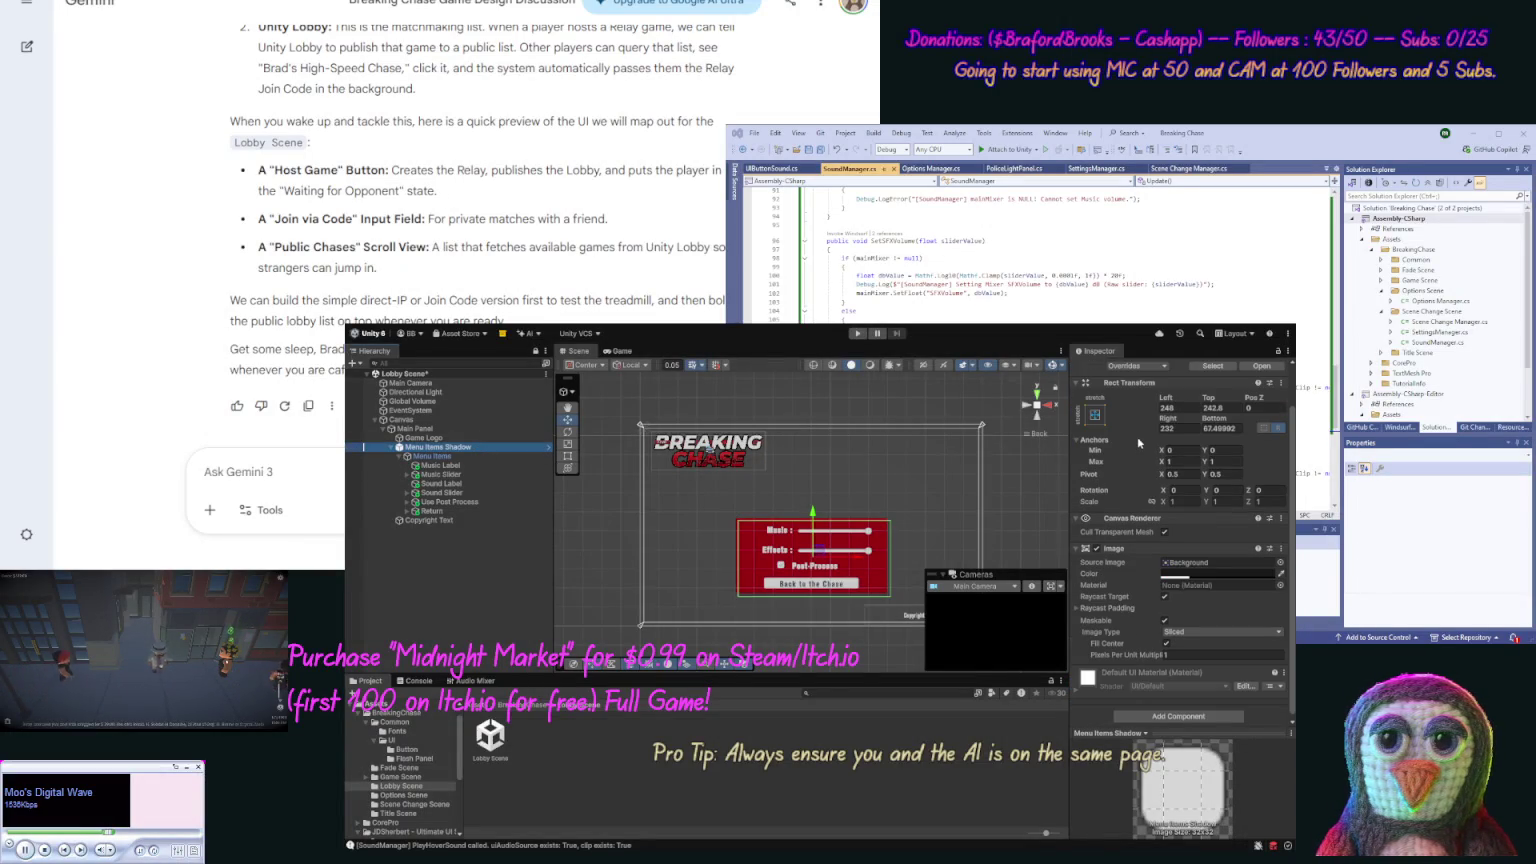
Give the Menu Items Shadow panel left and right margins of 20 and adjust its bottom margin.
{"action": "left_click", "coordinate": [1178, 408]}
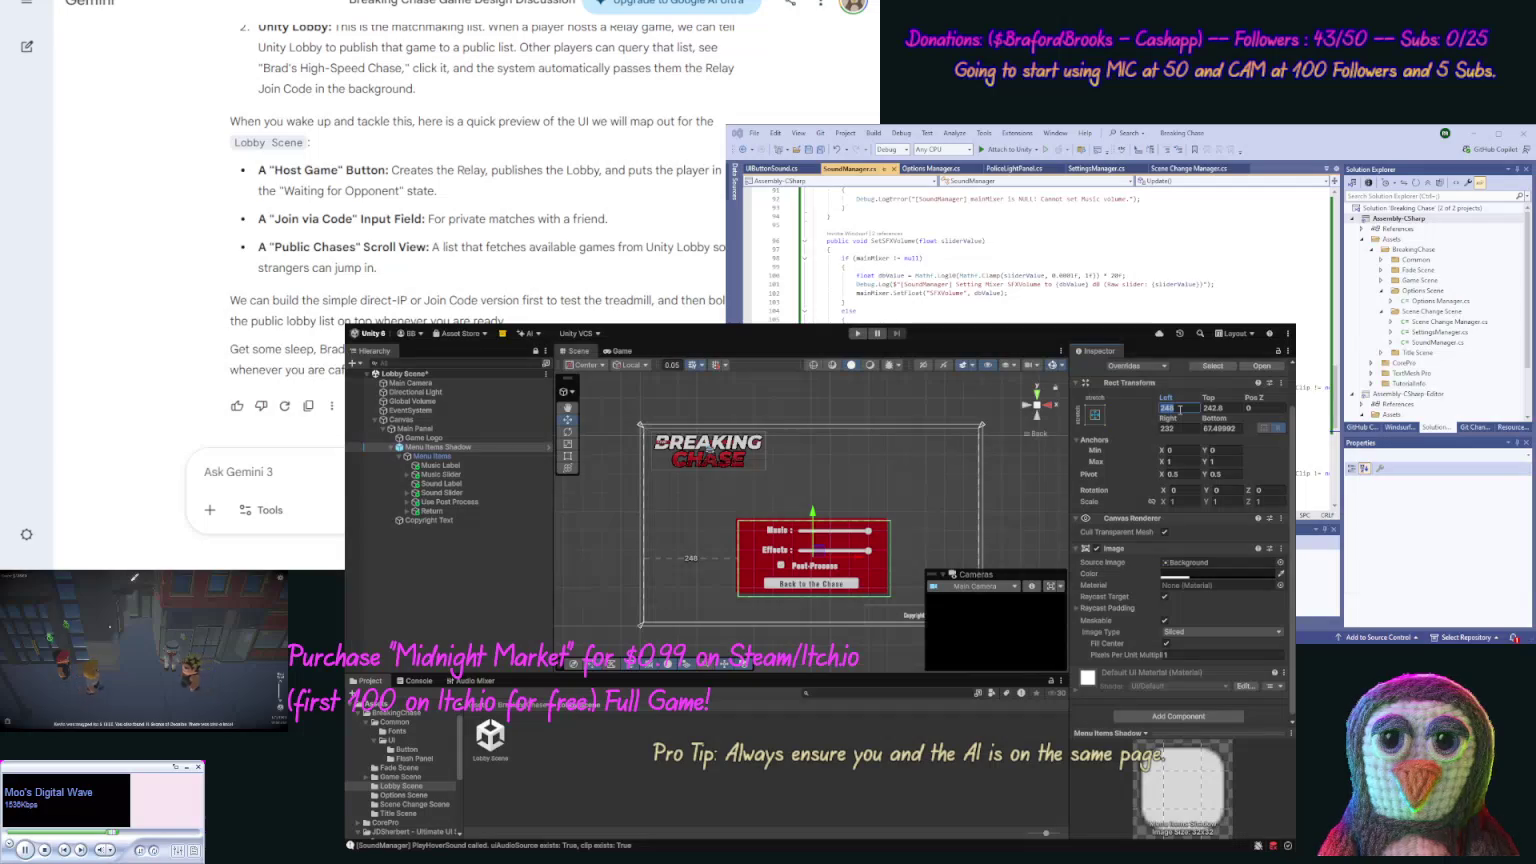
{"action": "type", "text": "20"}
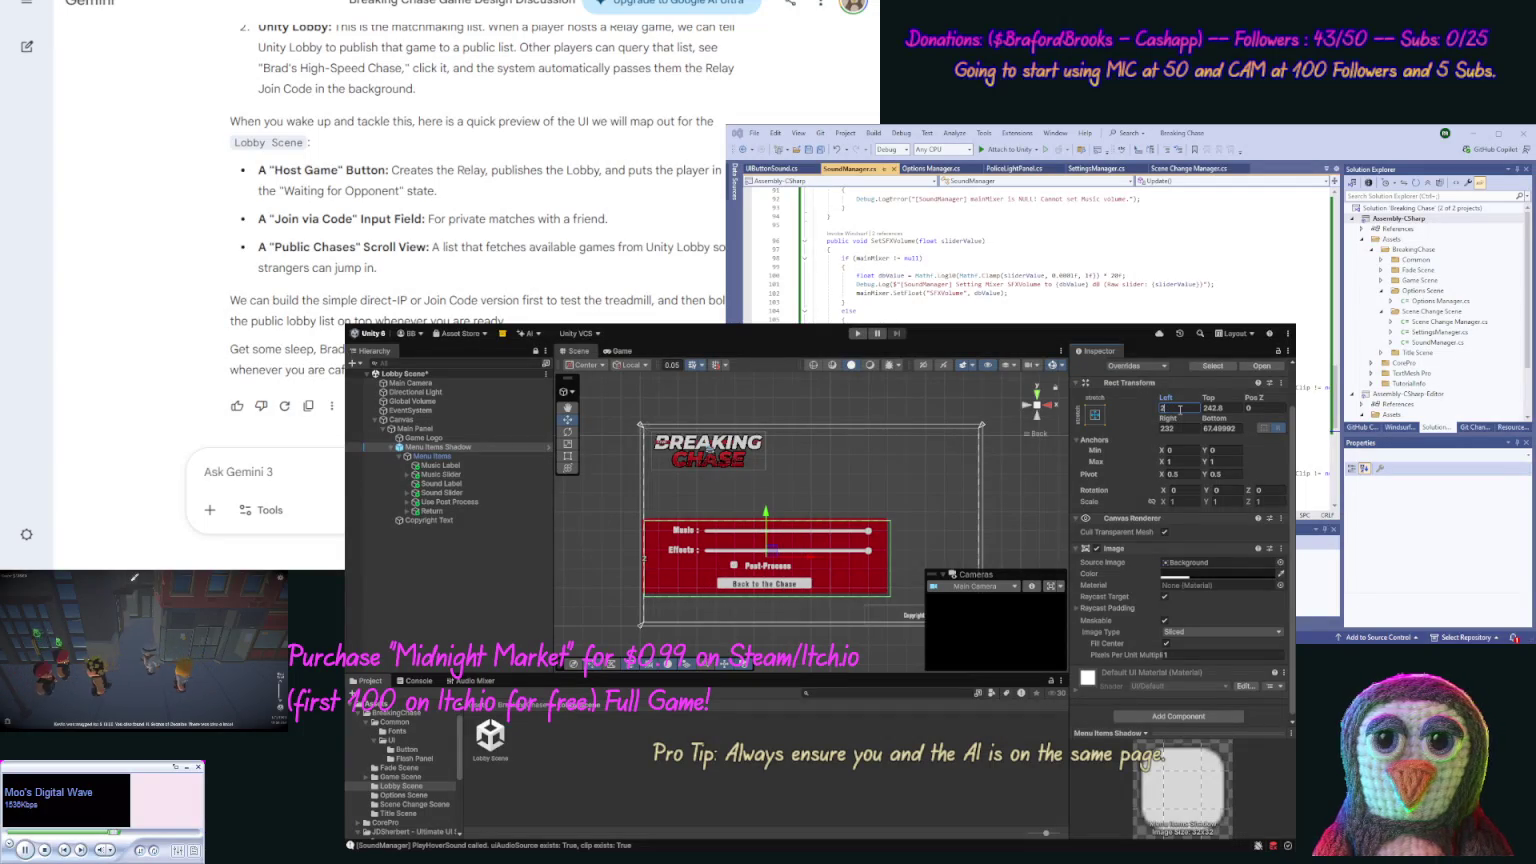
{"action": "left_click", "coordinate": [1176, 427]}
{"action": "type", "text": "20"}
{"action": "left_click", "coordinate": [1207, 428]}
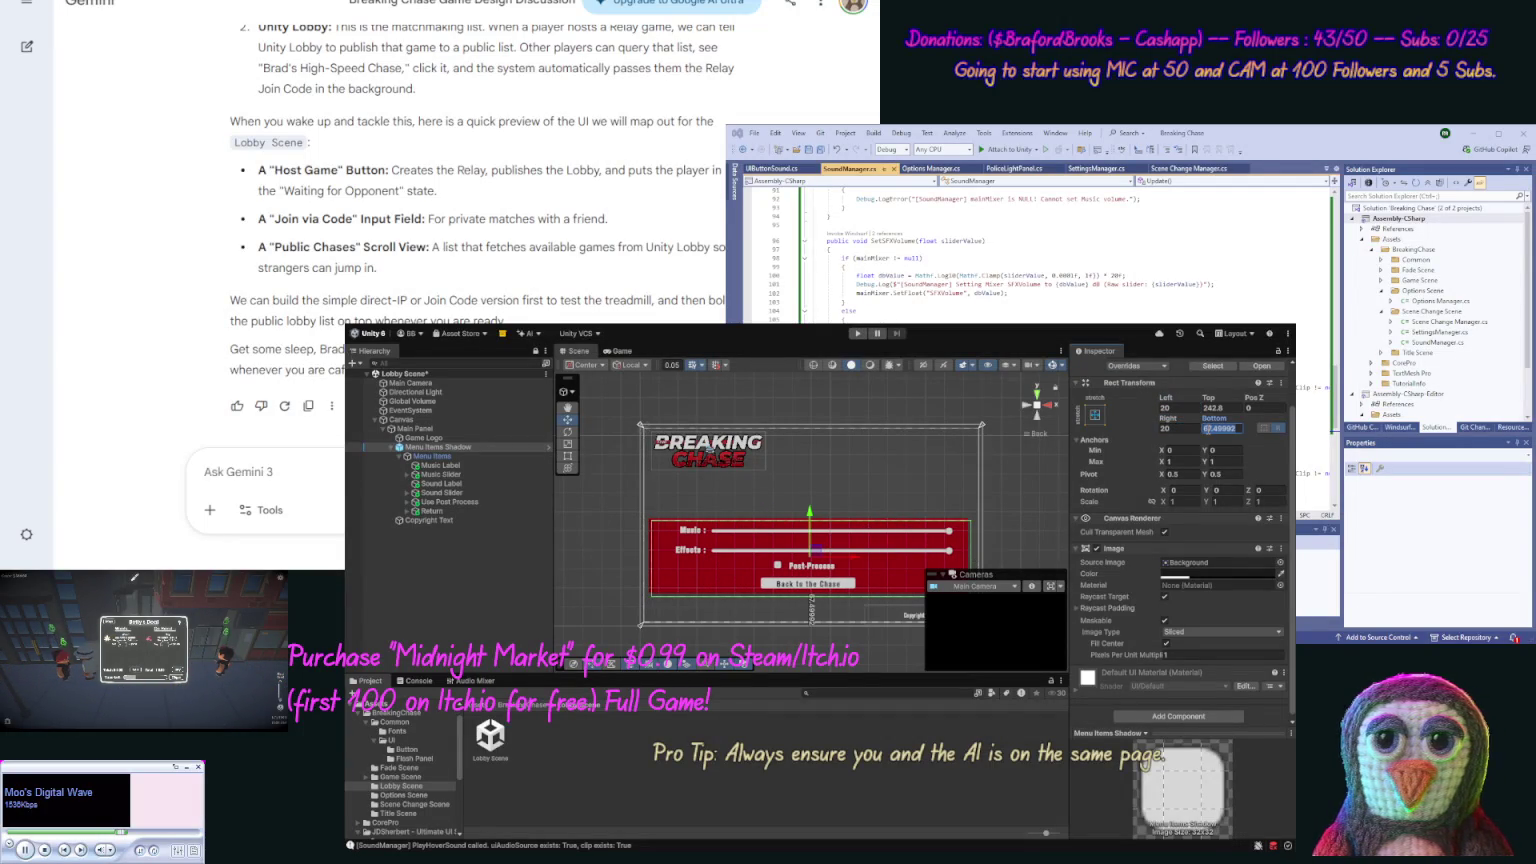
{"action": "type", "text": "80"}
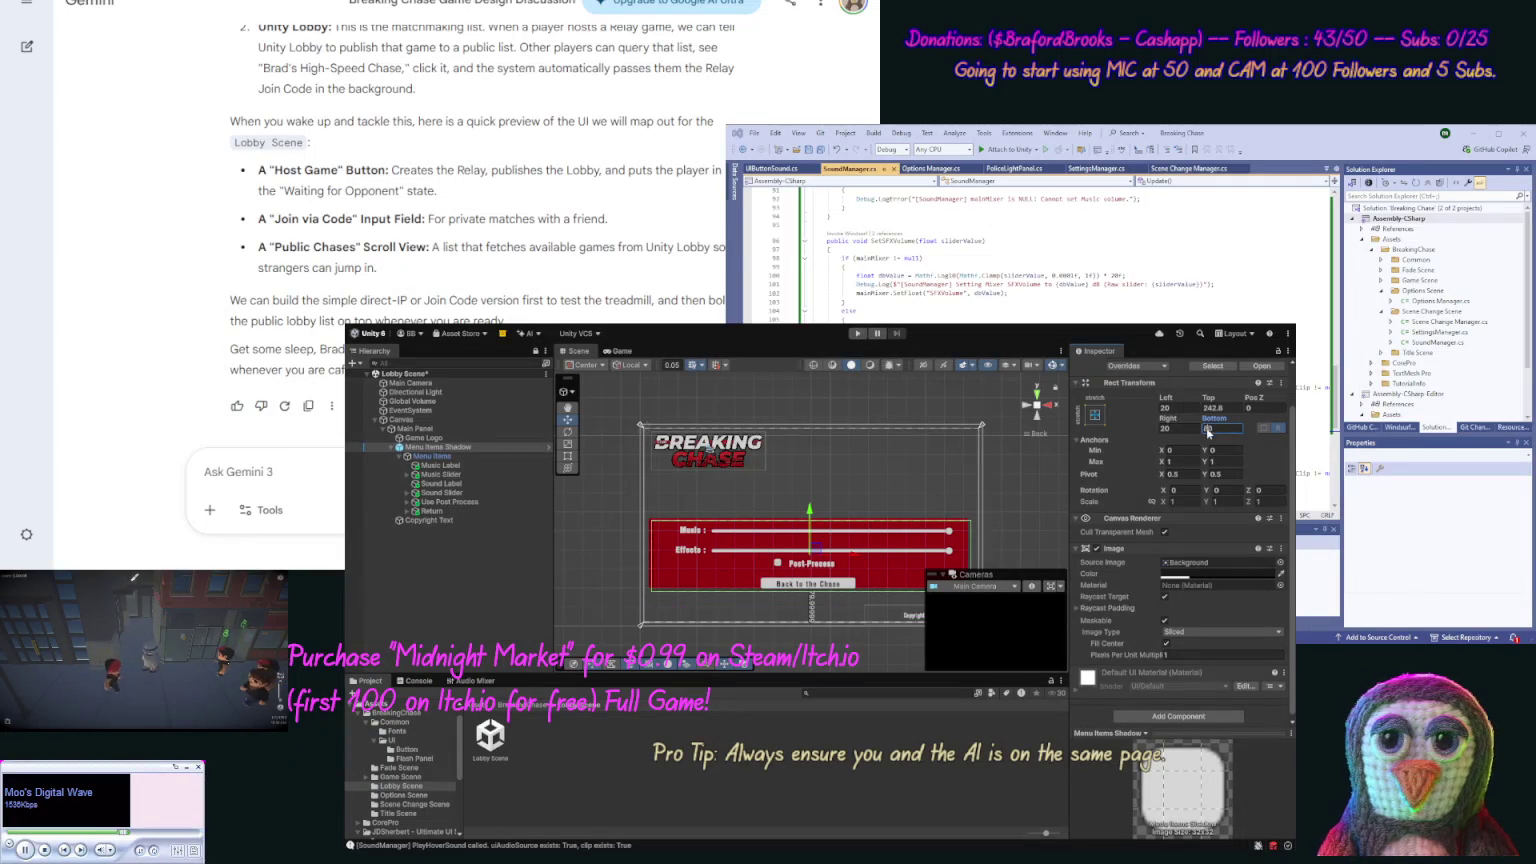
{"action": "key", "text": "BackSpace"}
{"action": "key", "text": "BackSpace"}
{"action": "type", "text": "50"}
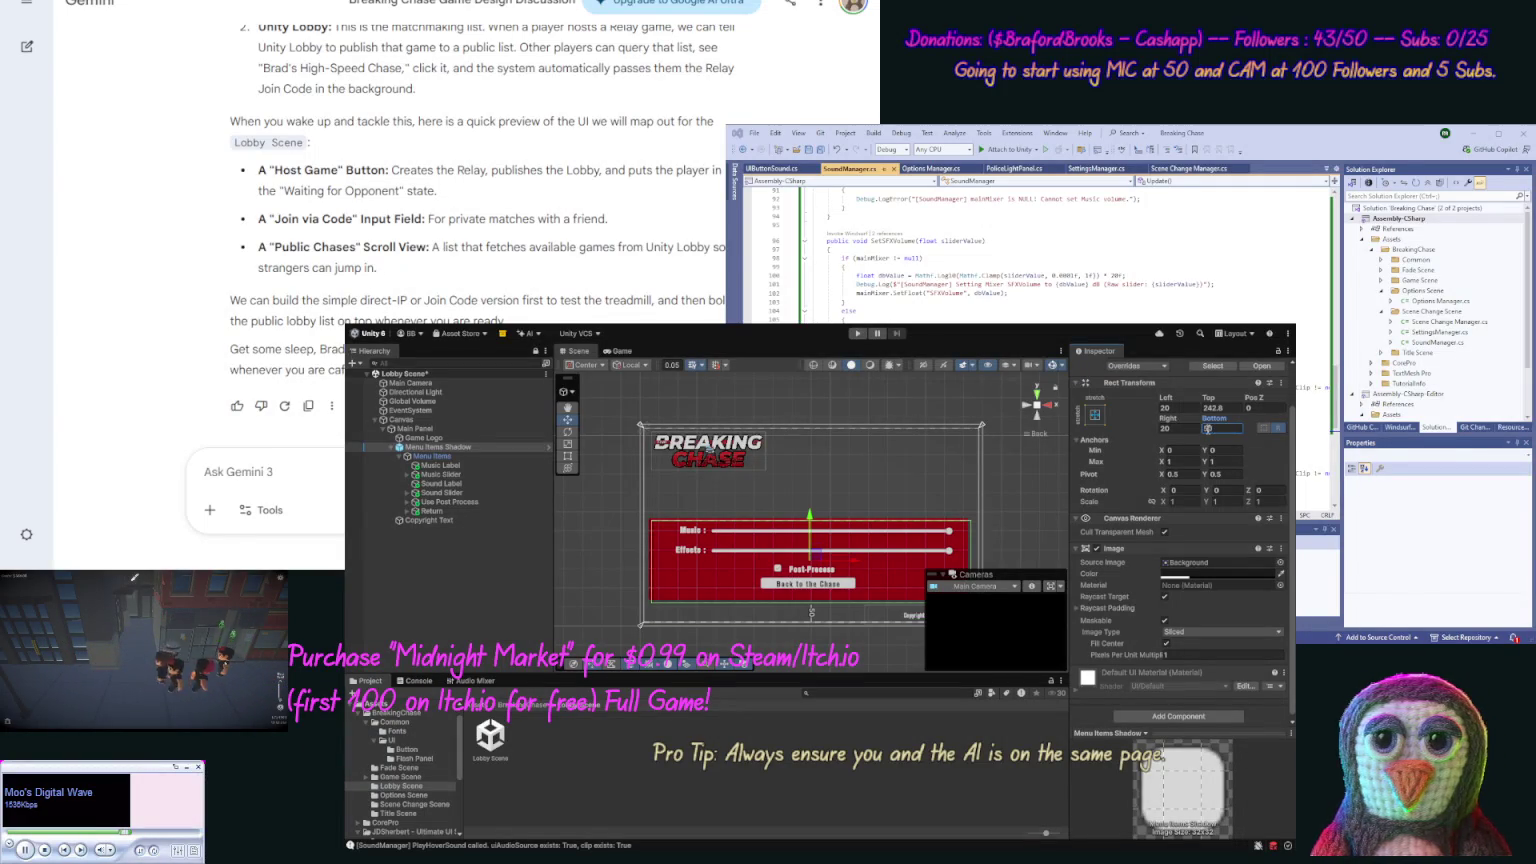
{"action": "key", "text": "BackSpace"}
{"action": "key", "text": "BackSpace"}
{"action": "type", "text": "40"}
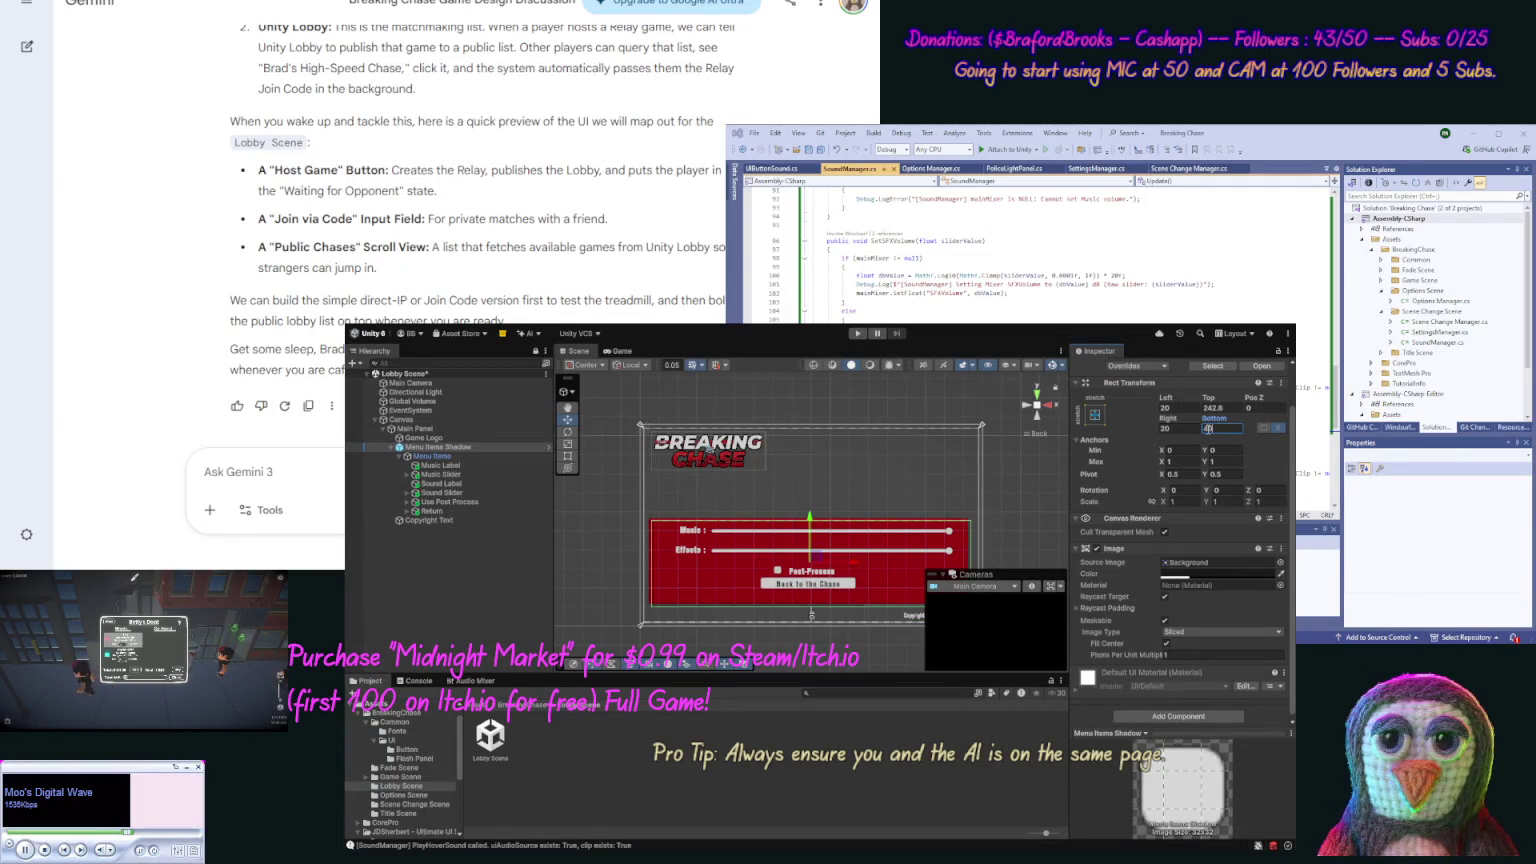
Set the shadow panel's top offset to 120 so the logo shows above it.
{"action": "left_click", "coordinate": [1209, 409]}
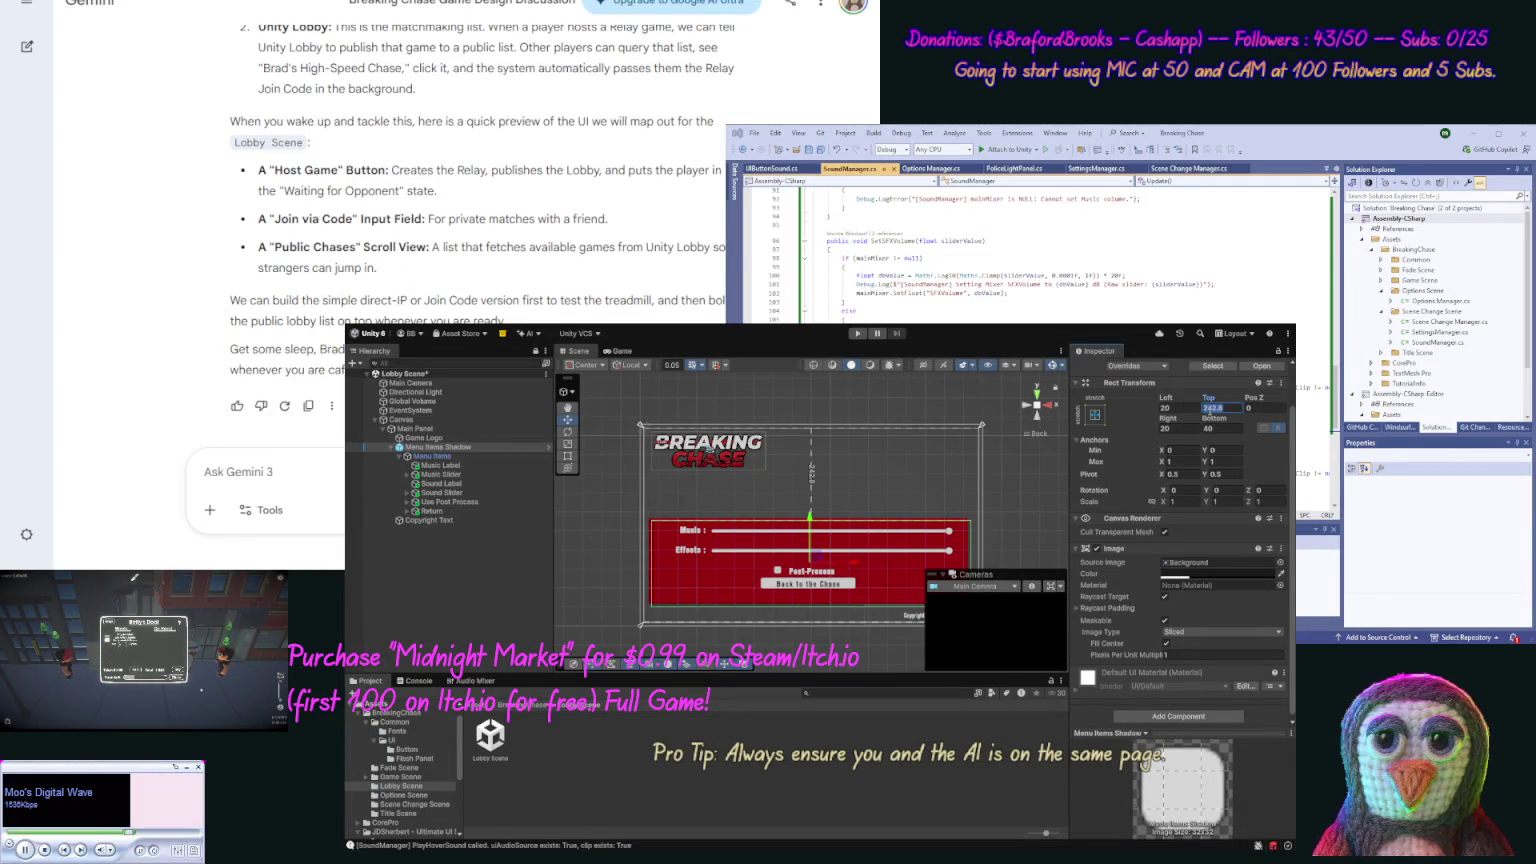
{"action": "type", "text": "10"}
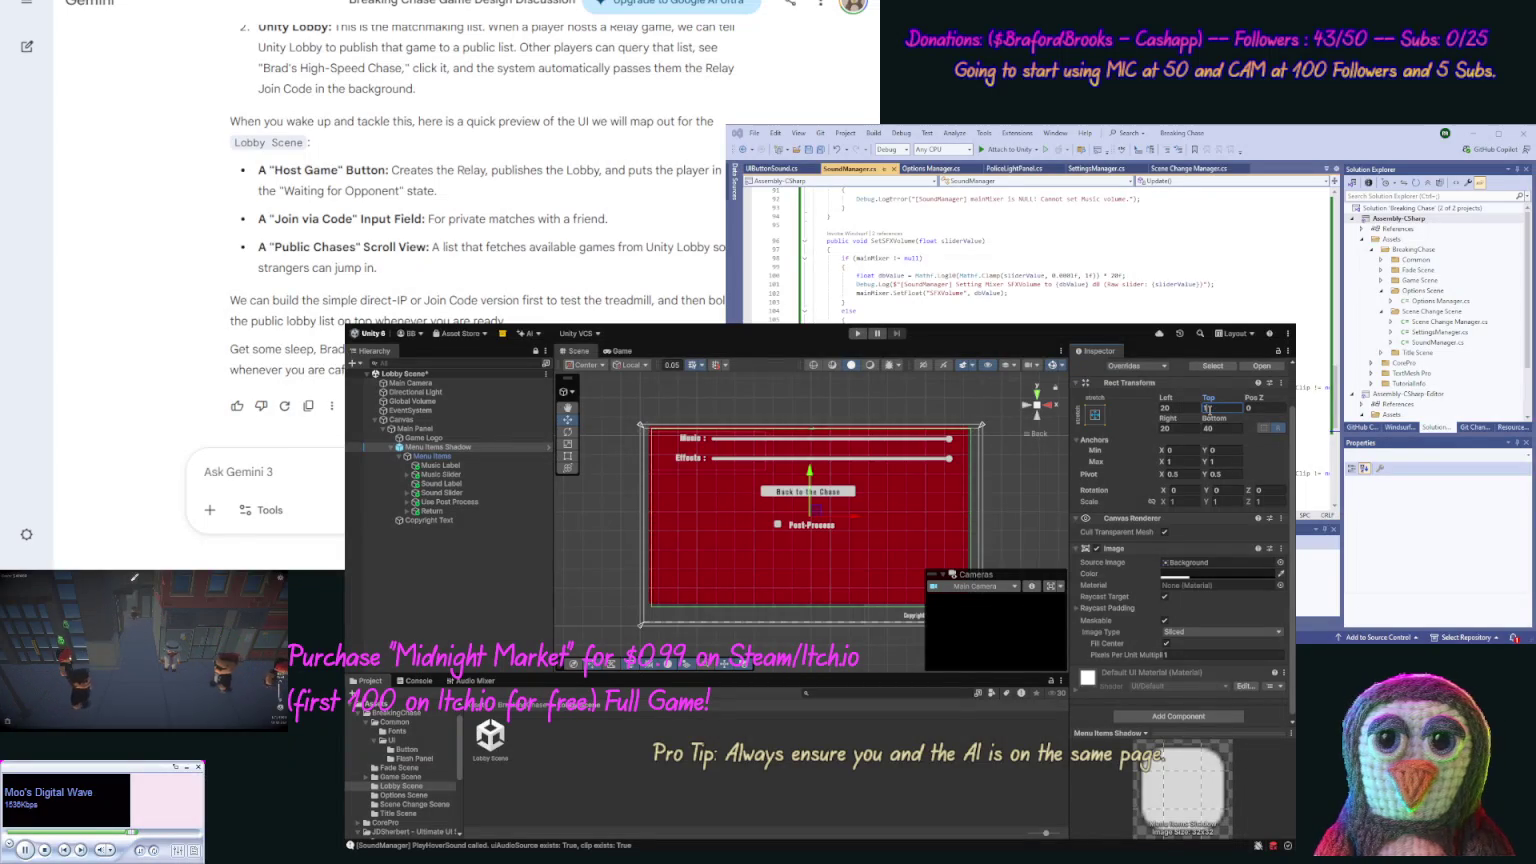
{"action": "type", "text": "0"}
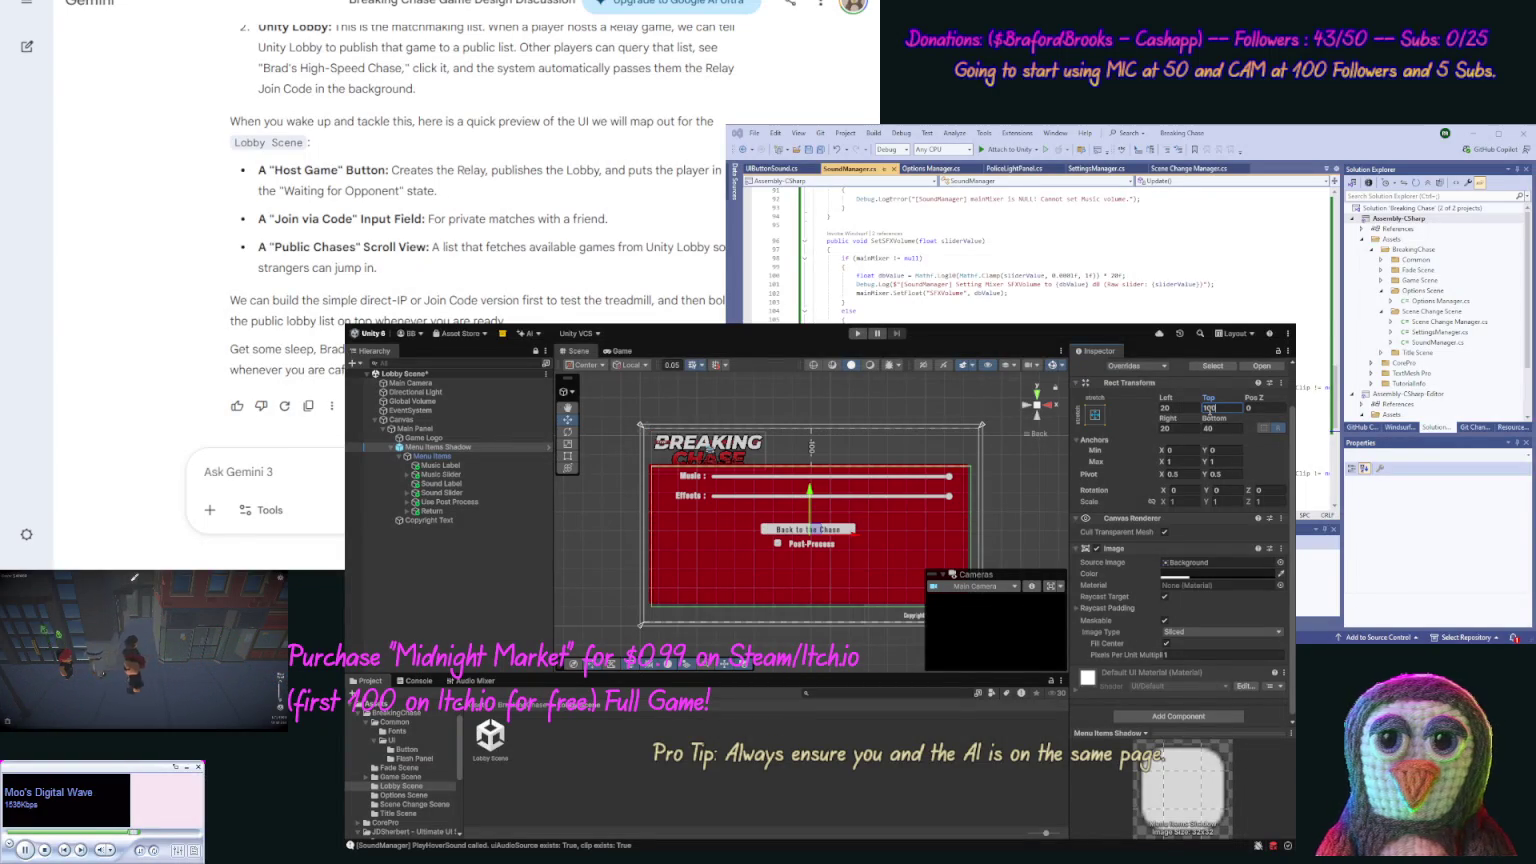
{"action": "key", "text": "BackSpace"}
{"action": "key", "text": "BackSpace"}
{"action": "type", "text": "50"}
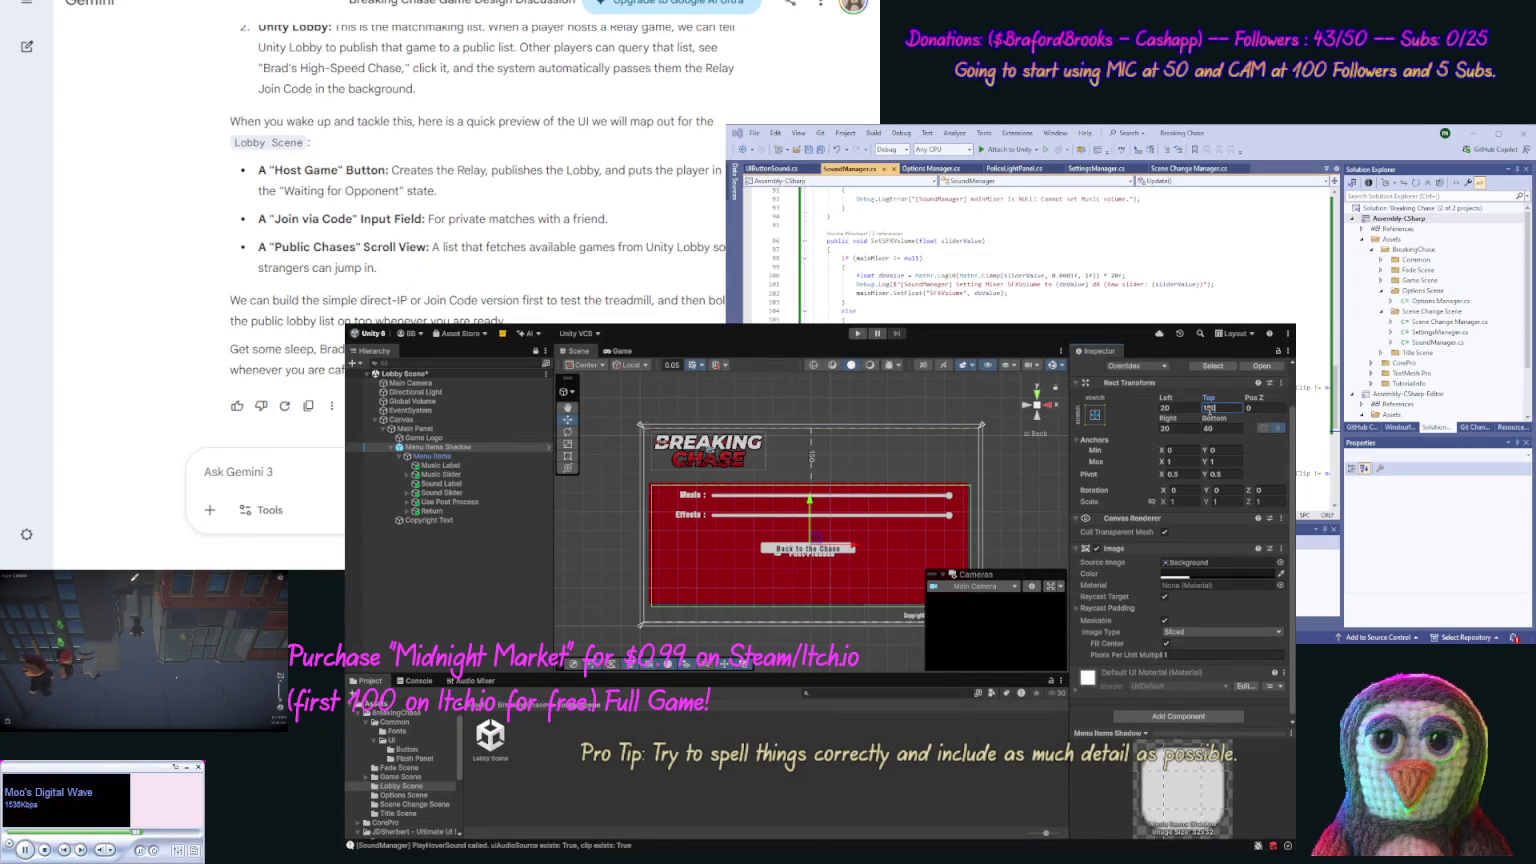
{"action": "key", "text": "BackSpace"}
{"action": "key", "text": "BackSpace"}
{"action": "type", "text": "20"}
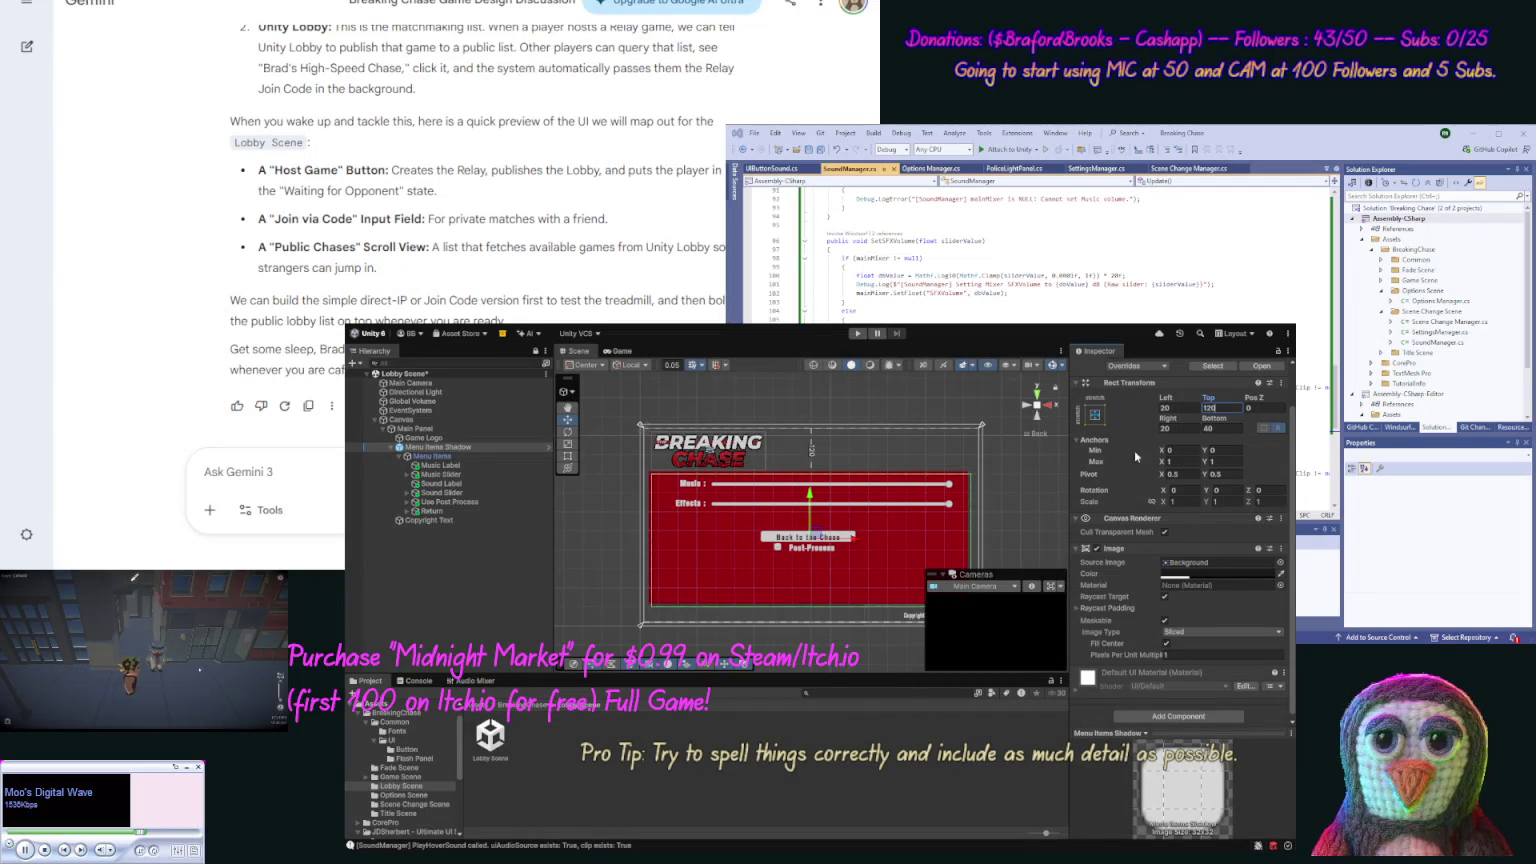
{"action": "left_click", "coordinate": [1041, 488]}
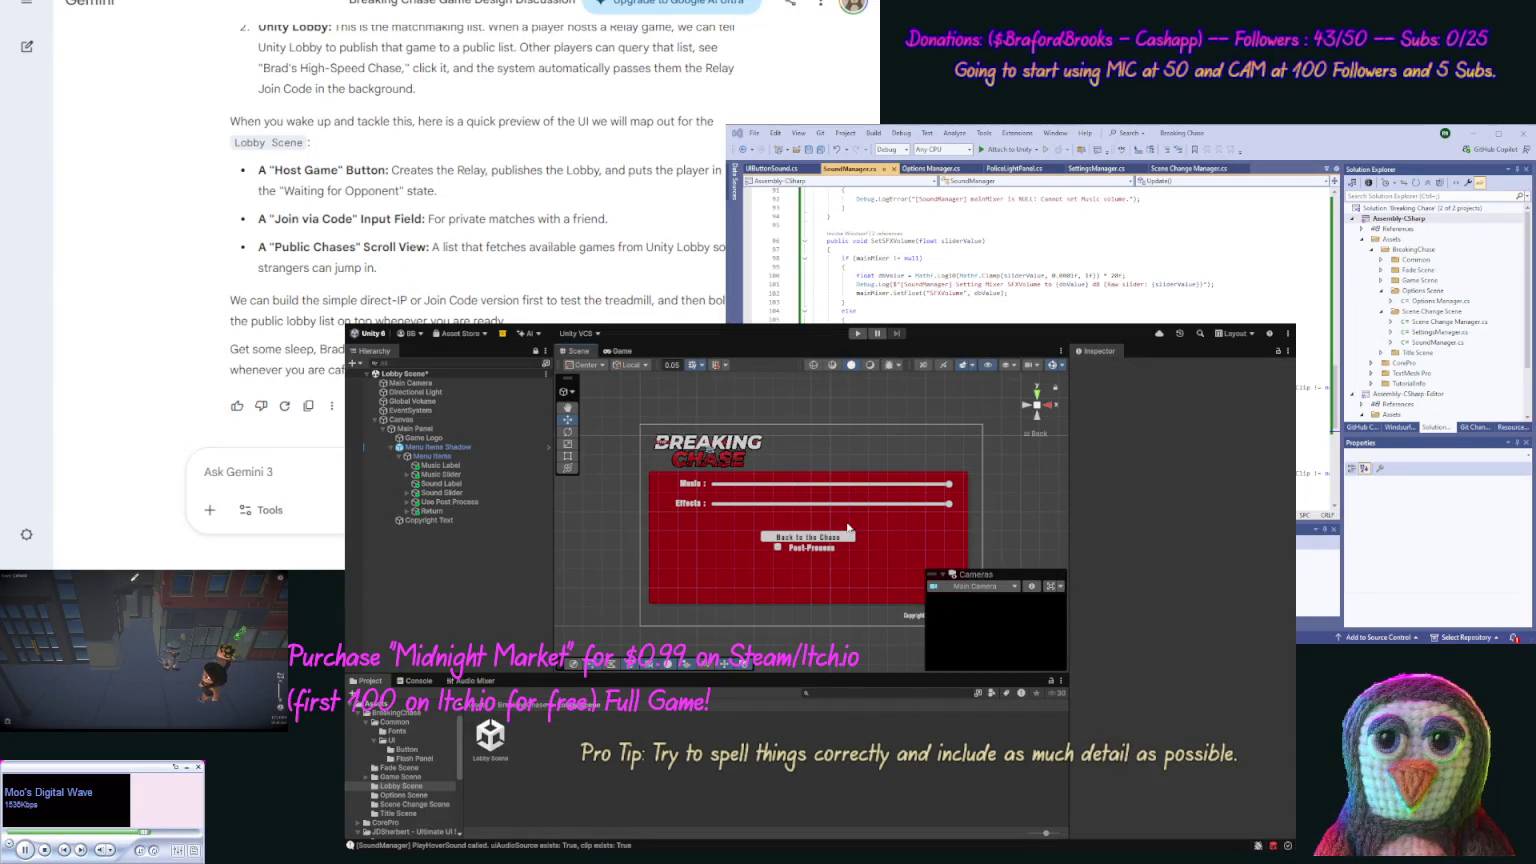
Anchor the Return button bottom-left and drag it into the panel's lower-left corner.
{"action": "left_click", "coordinate": [445, 511]}
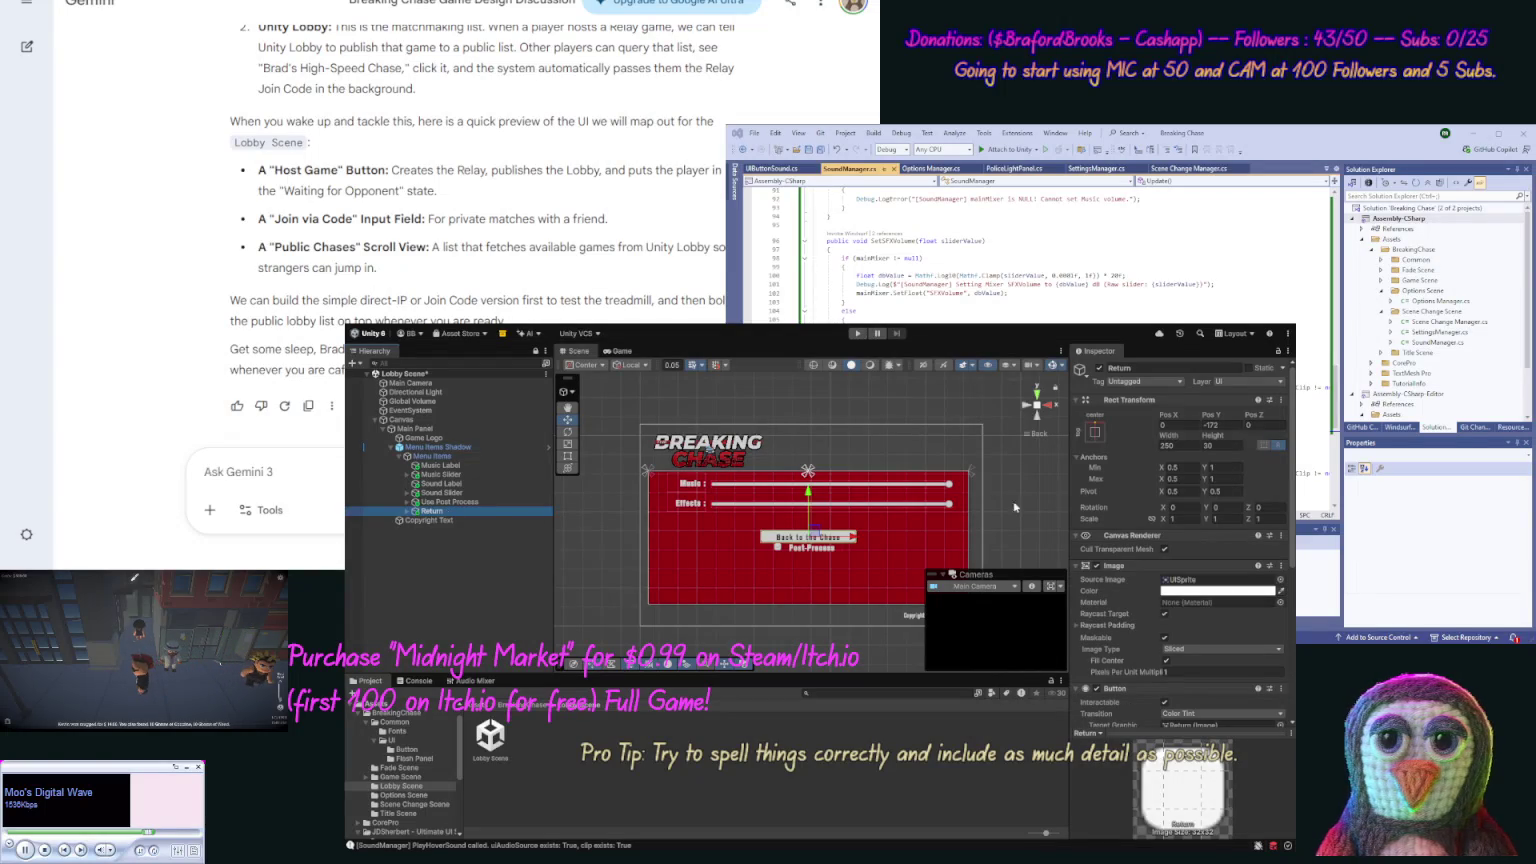
{"action": "left_click", "coordinate": [1131, 505]}
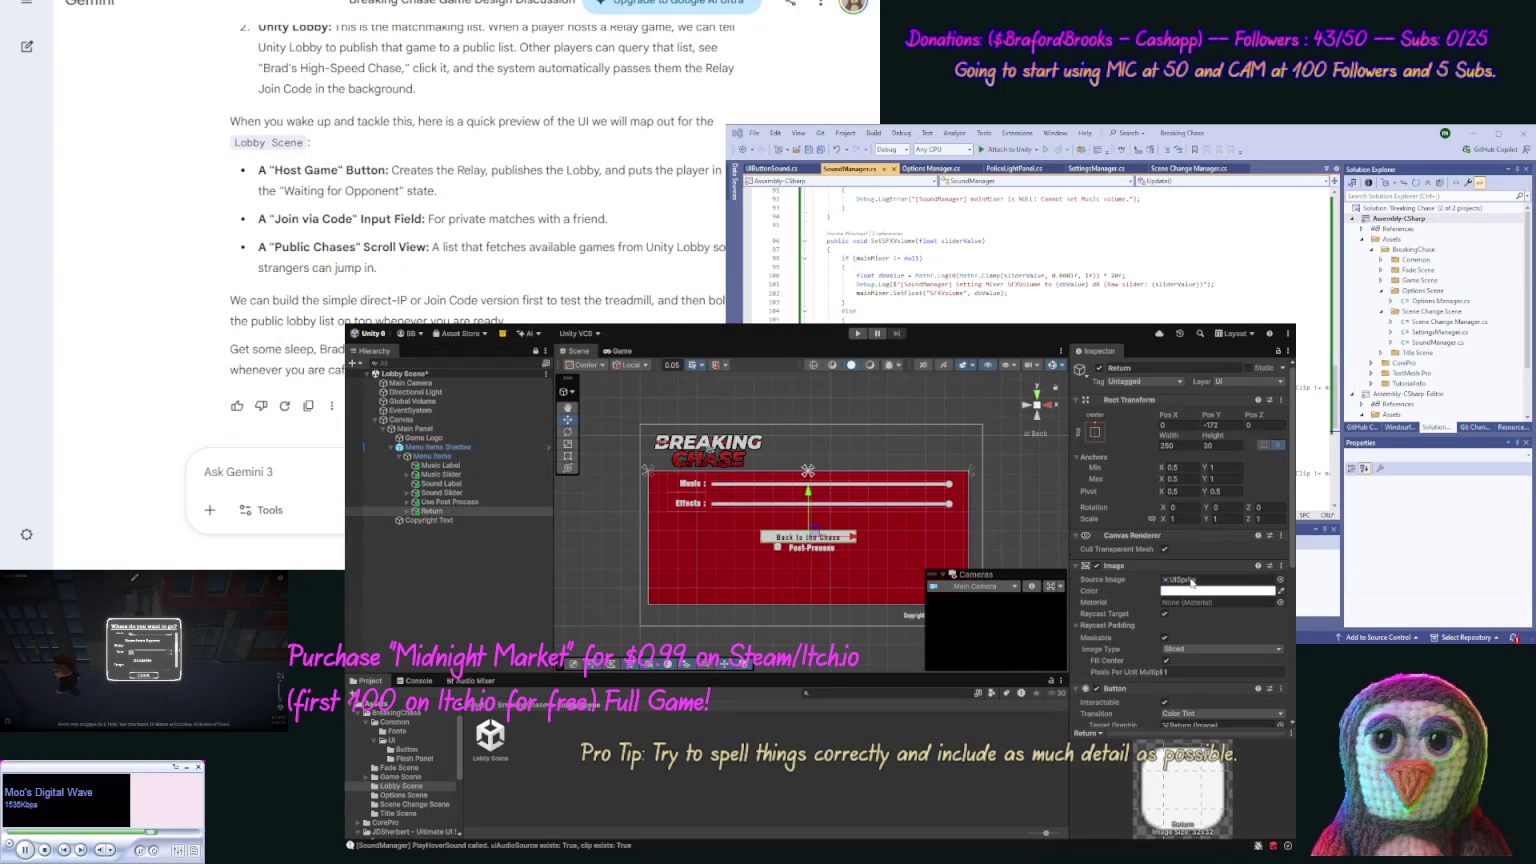
{"action": "left_click", "coordinate": [1095, 431]}
{"action": "left_click", "coordinate": [1130, 569]}
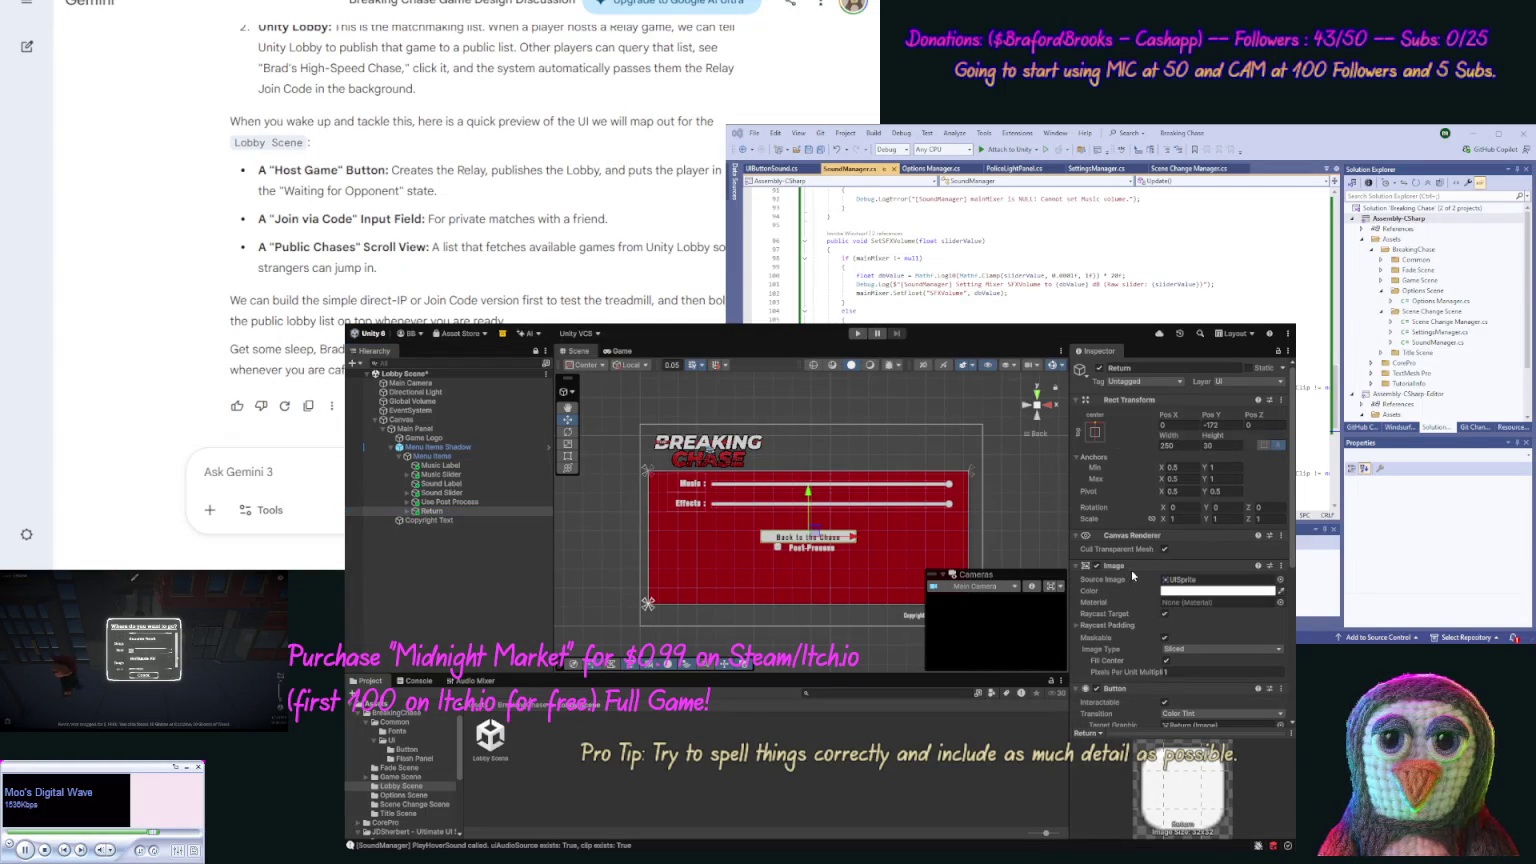
{"action": "mouse_move", "coordinate": [808, 513]}
{"action": "left_mouse_down"}
{"action": "mouse_move", "coordinate": [859, 598]}
{"action": "mouse_move", "coordinate": [756, 594]}
{"action": "left_mouse_up"}
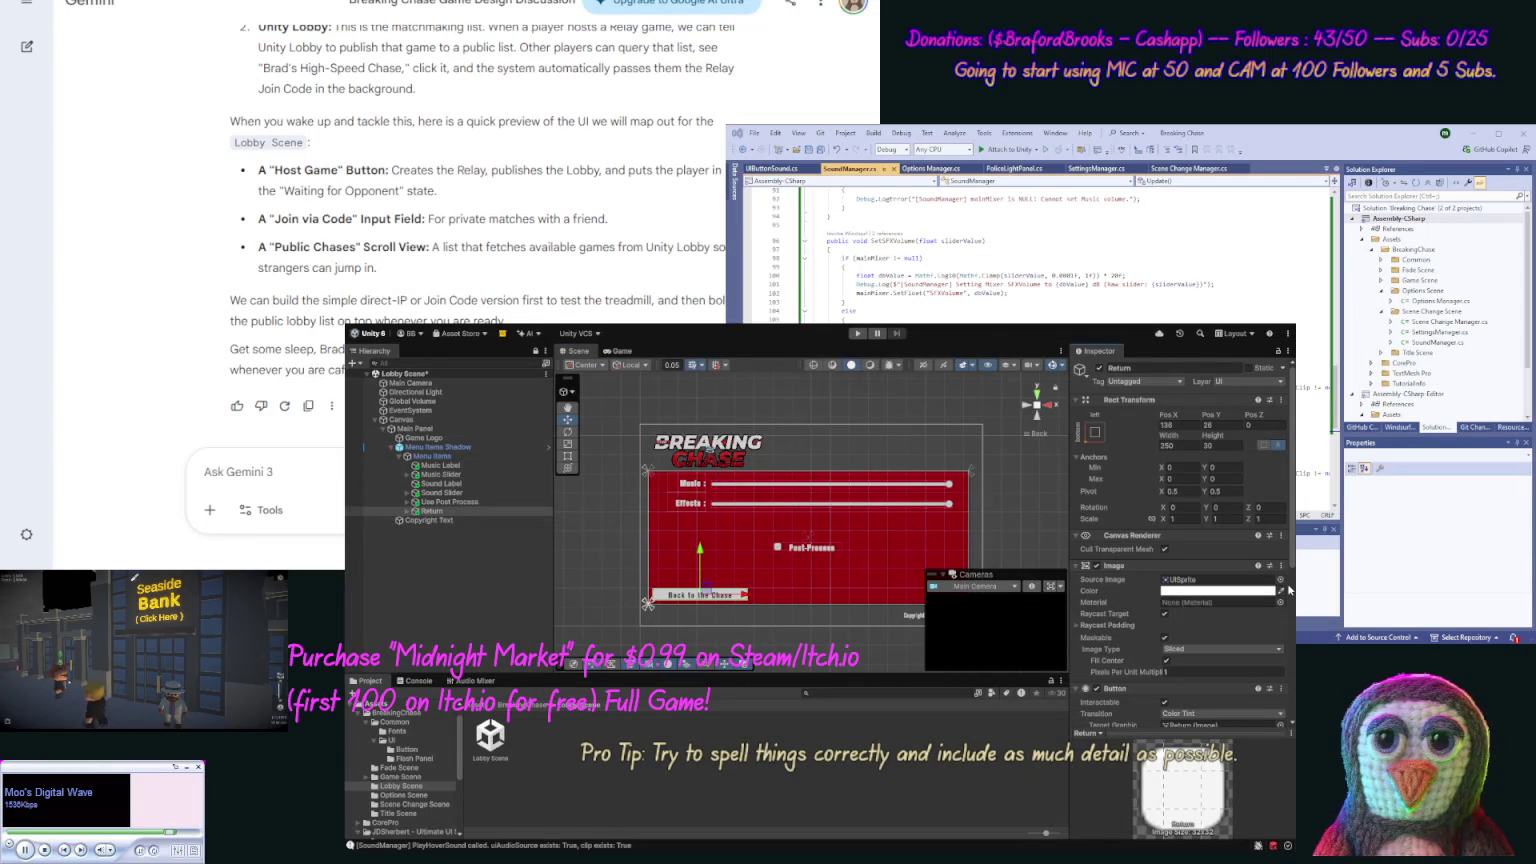
{"action": "scroll", "coordinate": [1289, 590], "scroll_direction": "down", "scroll_amount": 3}
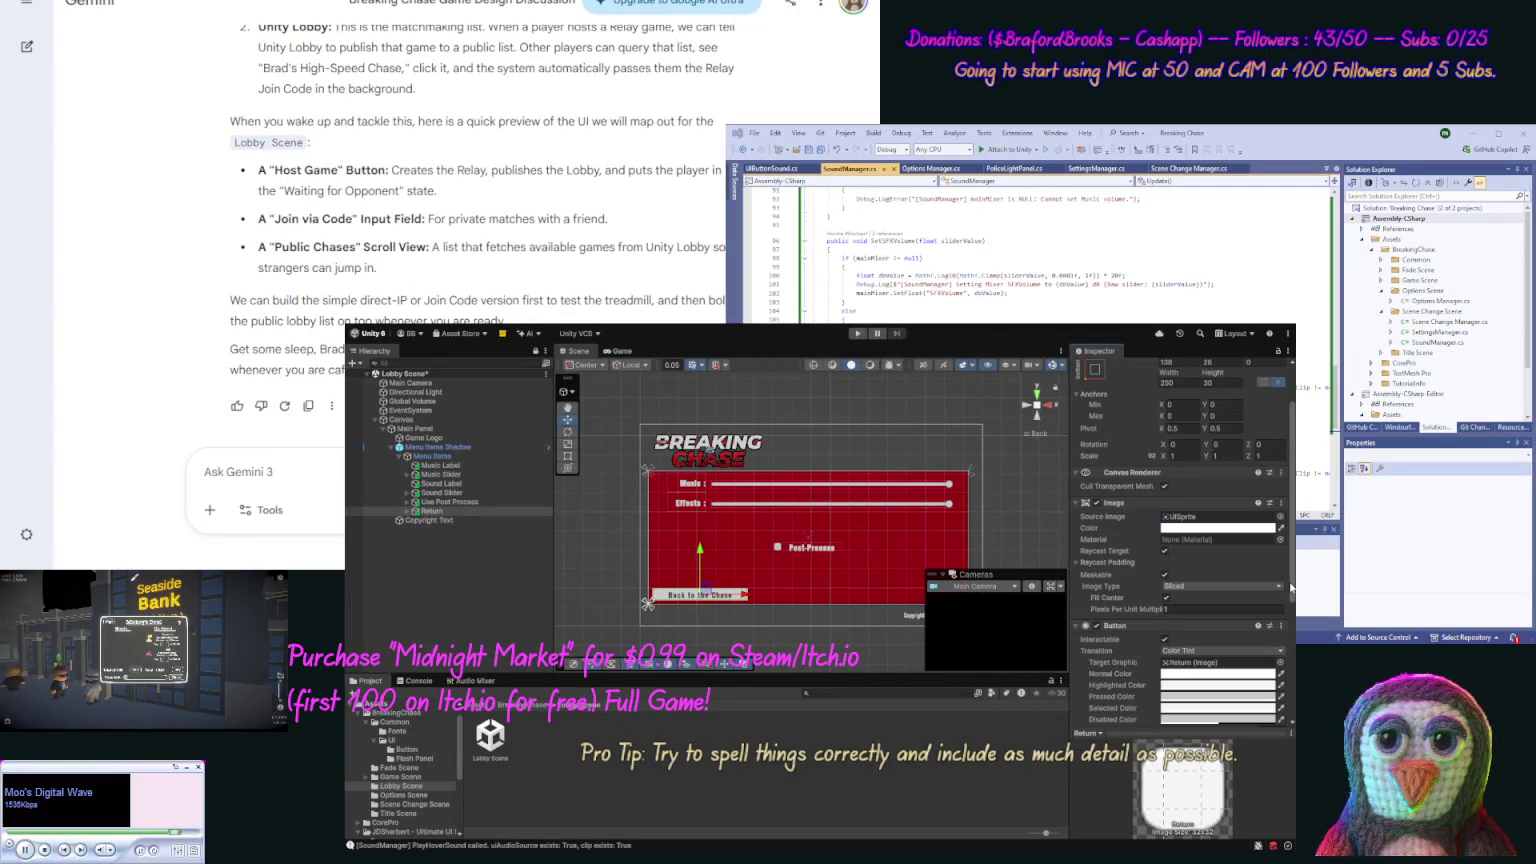
{"action": "left_click_drag", "start_coordinate": [1290, 588], "coordinate": [1287, 715]}
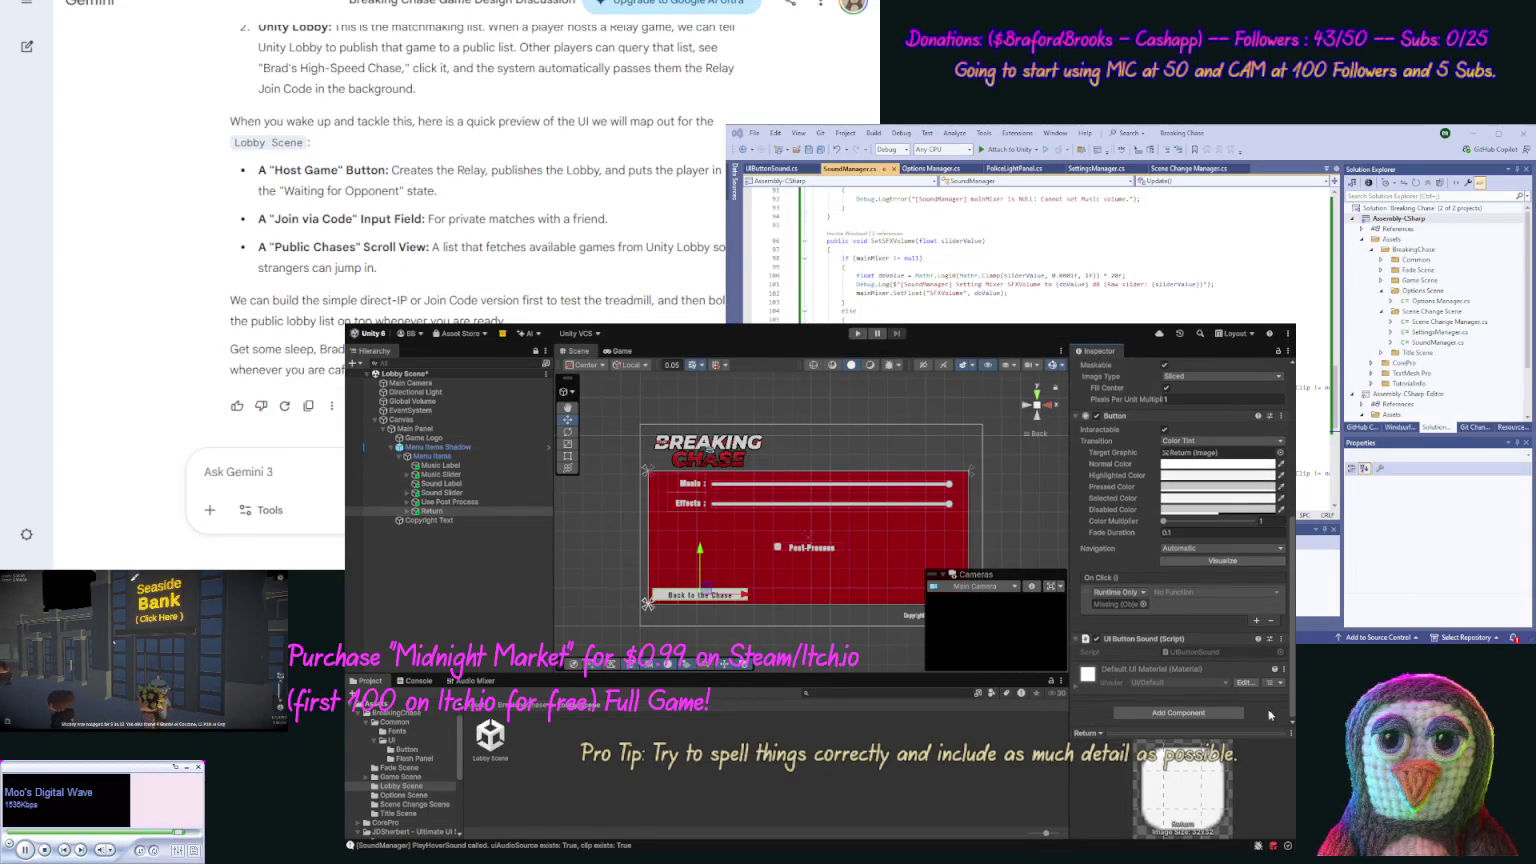
{"action": "left_click", "coordinate": [406, 512]}
{"action": "left_click", "coordinate": [406, 512]}
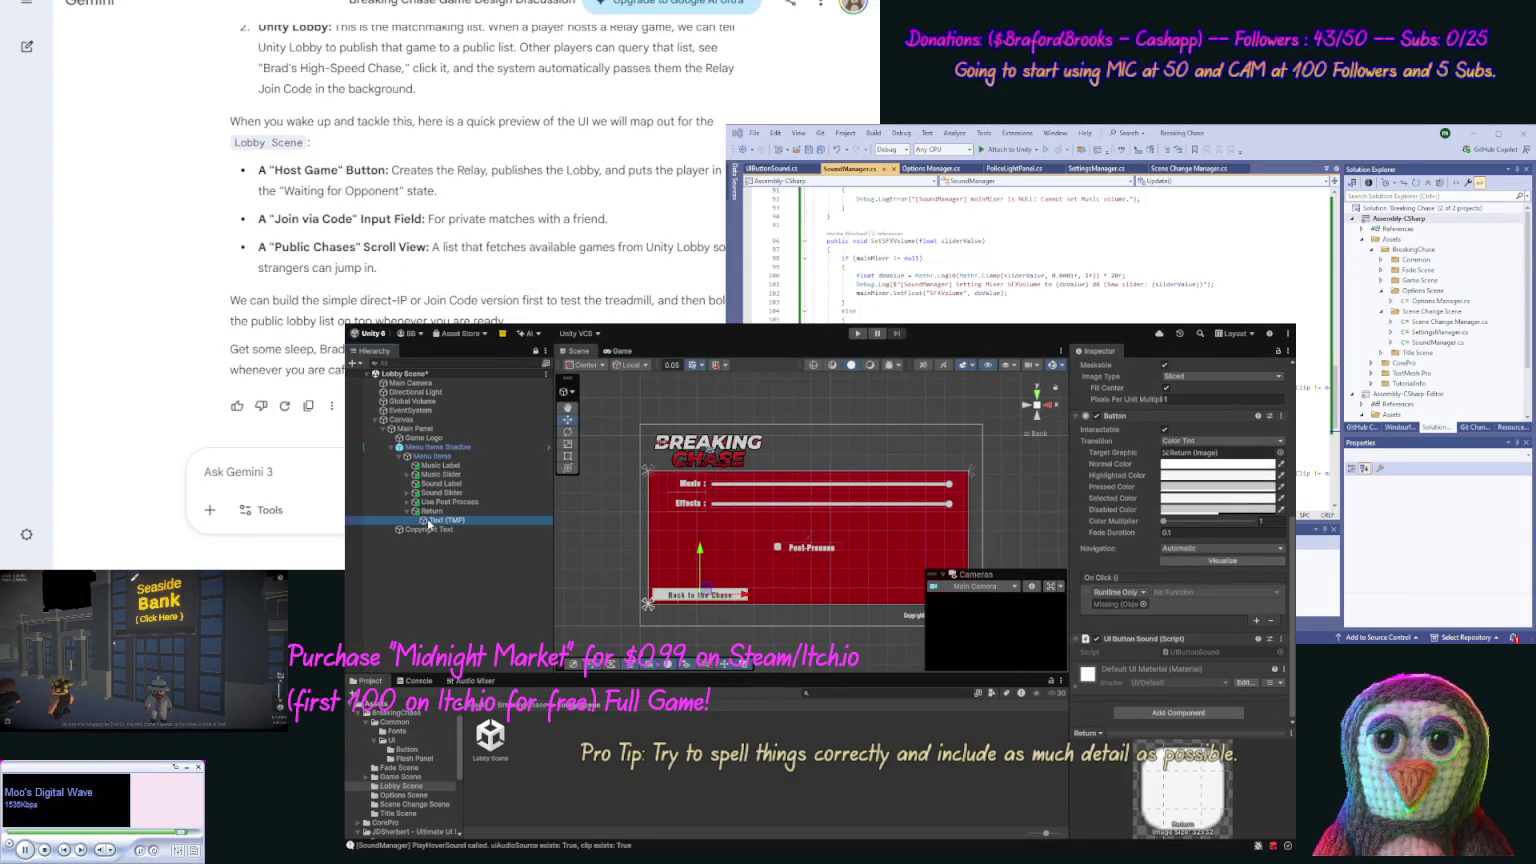
Change the Return button's Text (TMP) label from 'Back to the Chase' to 'Back to Title'.
{"action": "left_click", "coordinate": [440, 520]}
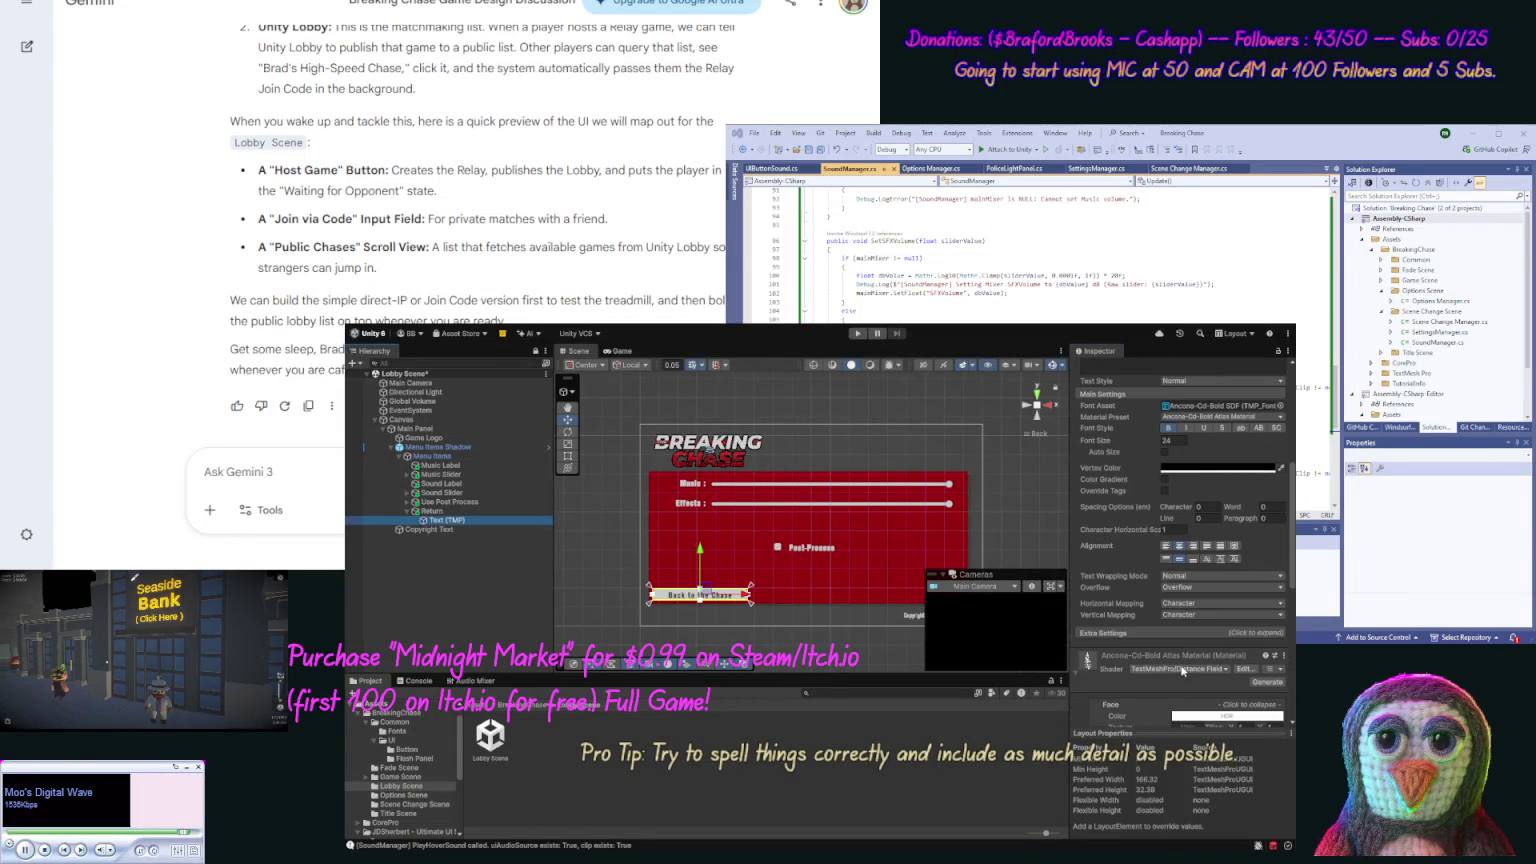
{"action": "left_click_drag", "start_coordinate": [1291, 585], "coordinate": [1287, 368]}
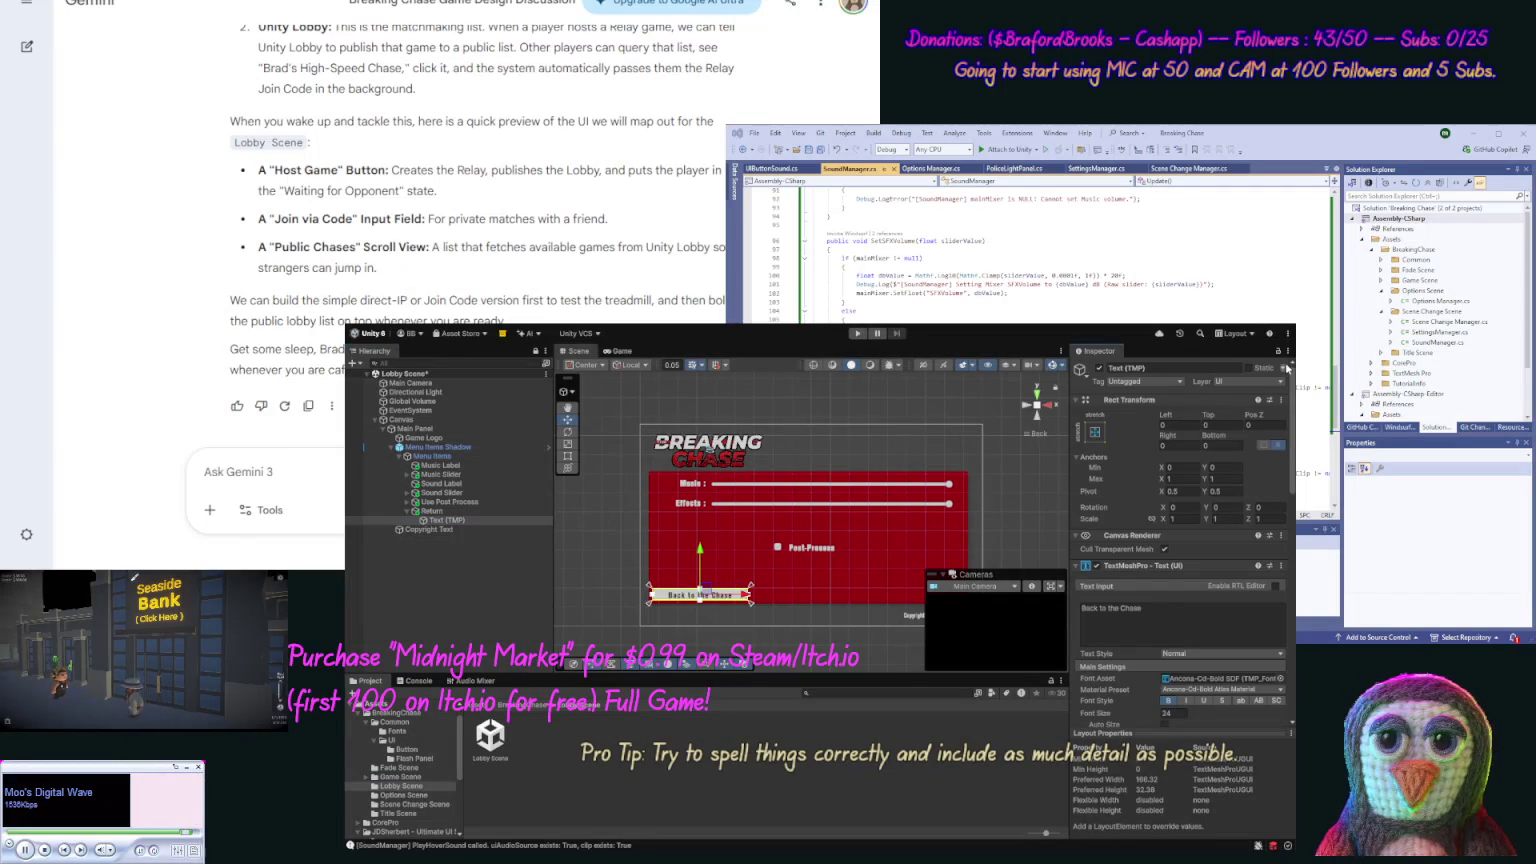
{"action": "left_click", "coordinate": [1176, 610]}
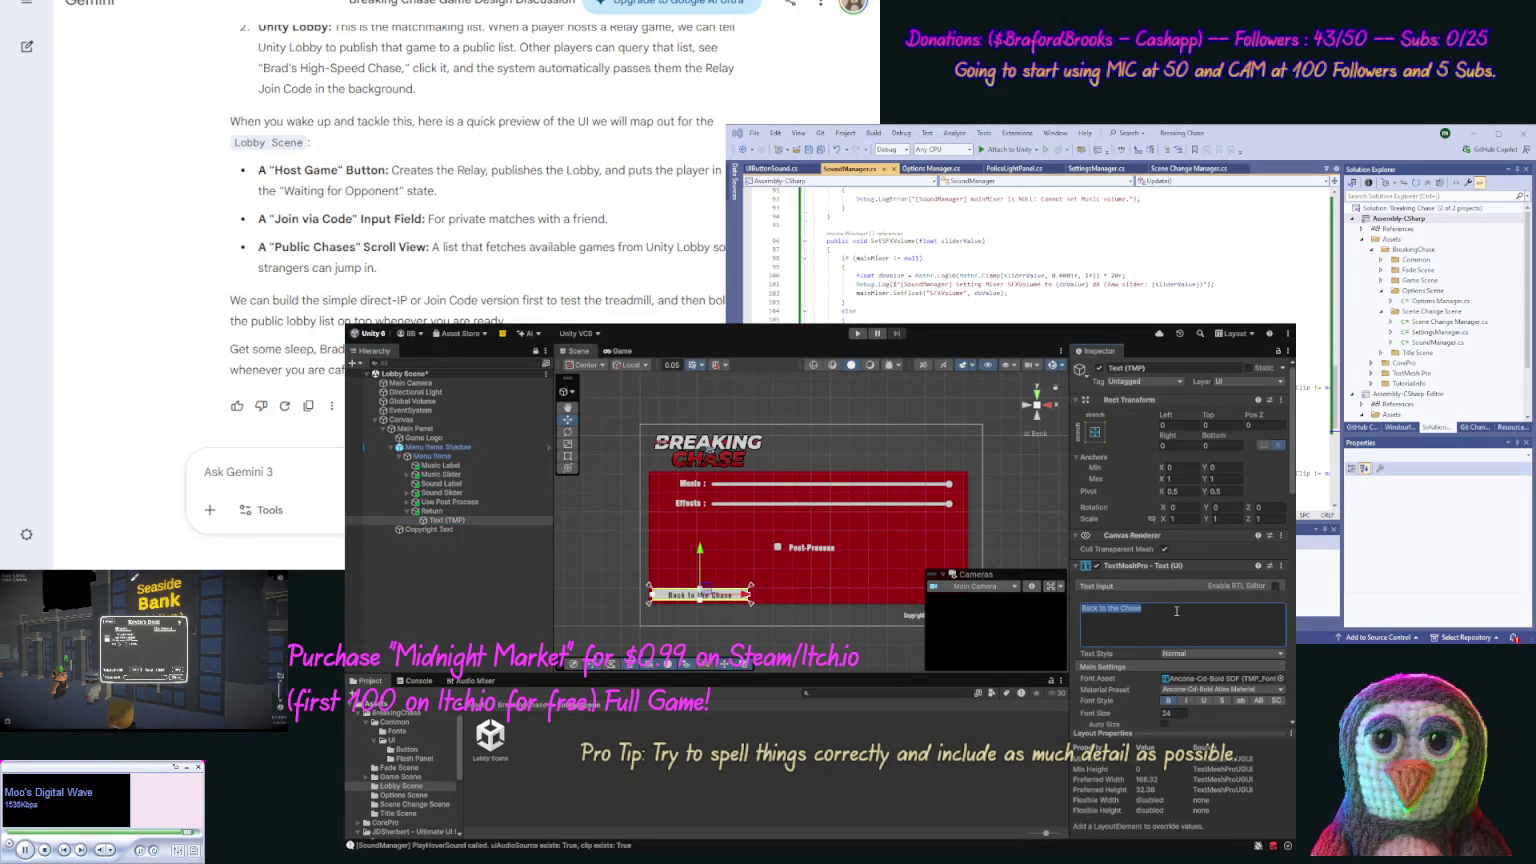
{"action": "key", "text": "End"}
{"action": "key", "text": "ctrl+shift+Left"}
{"action": "key", "text": "ctrl+shift+Left"}
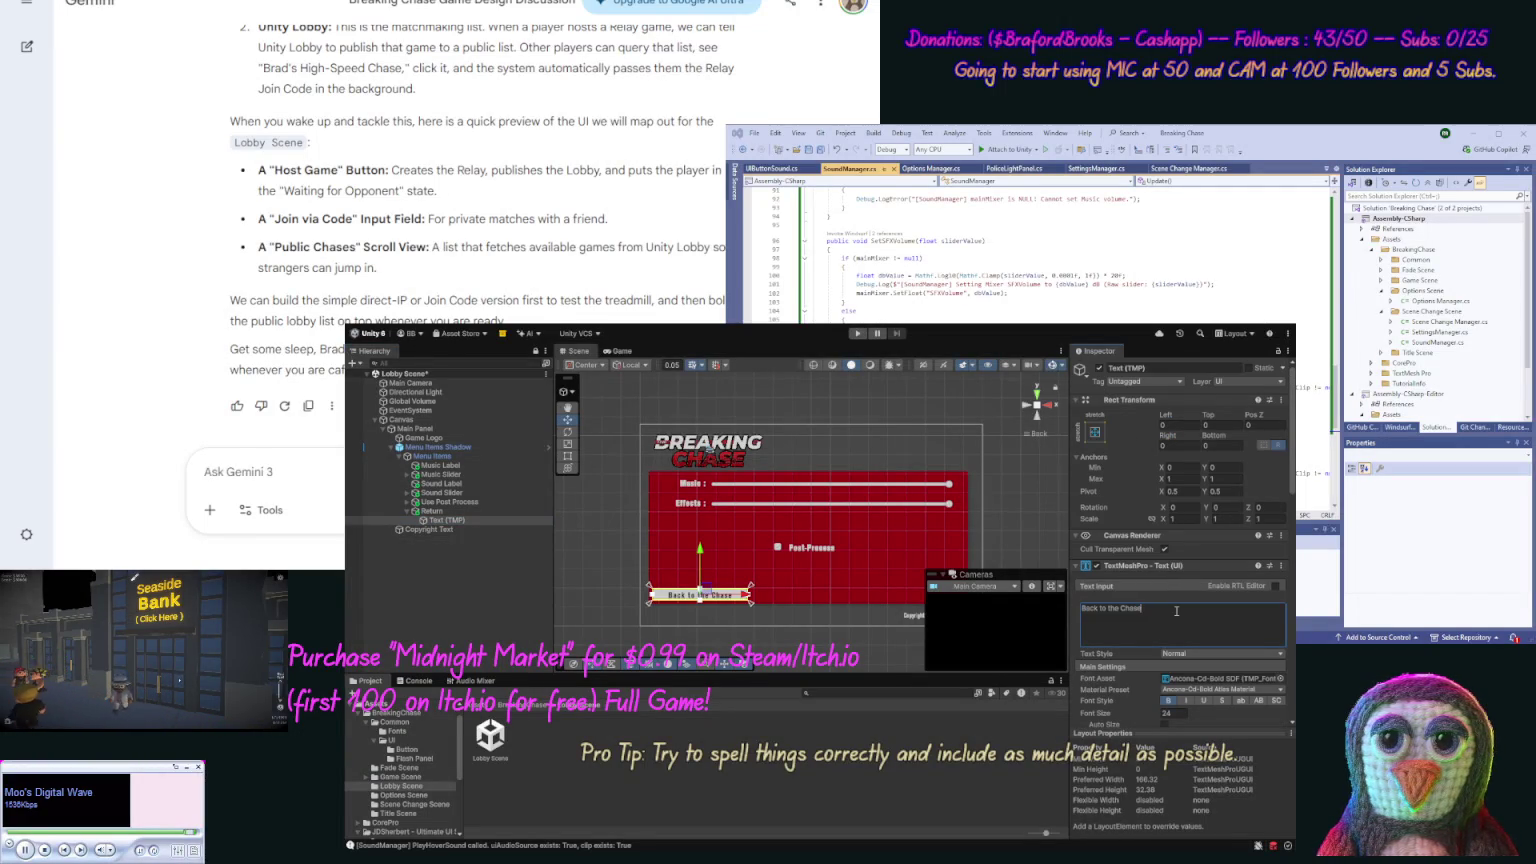
{"action": "type", "text": "Titl"}
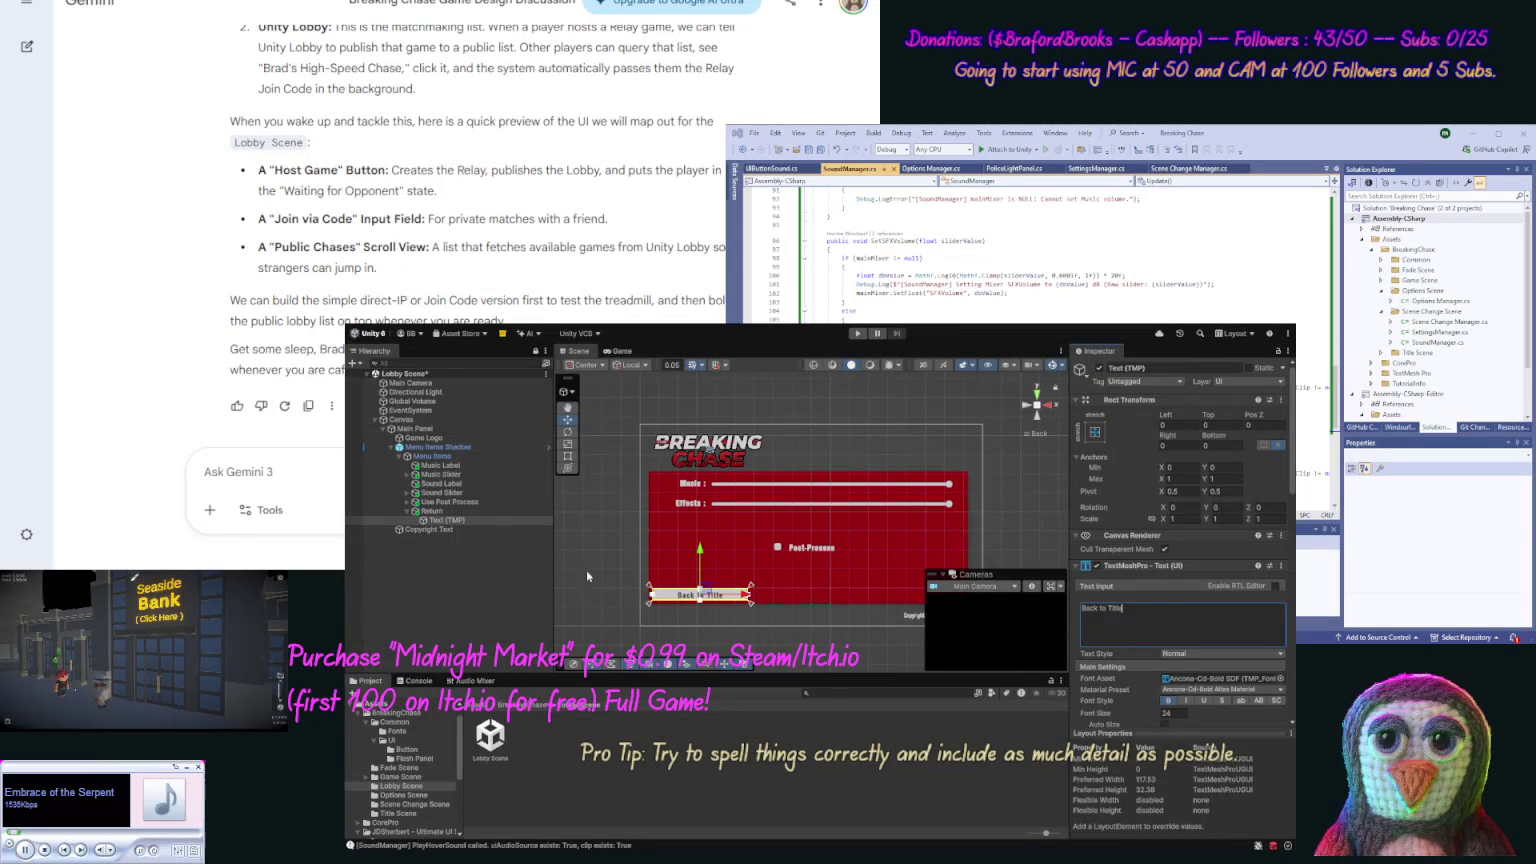
{"action": "left_click", "coordinate": [410, 512]}
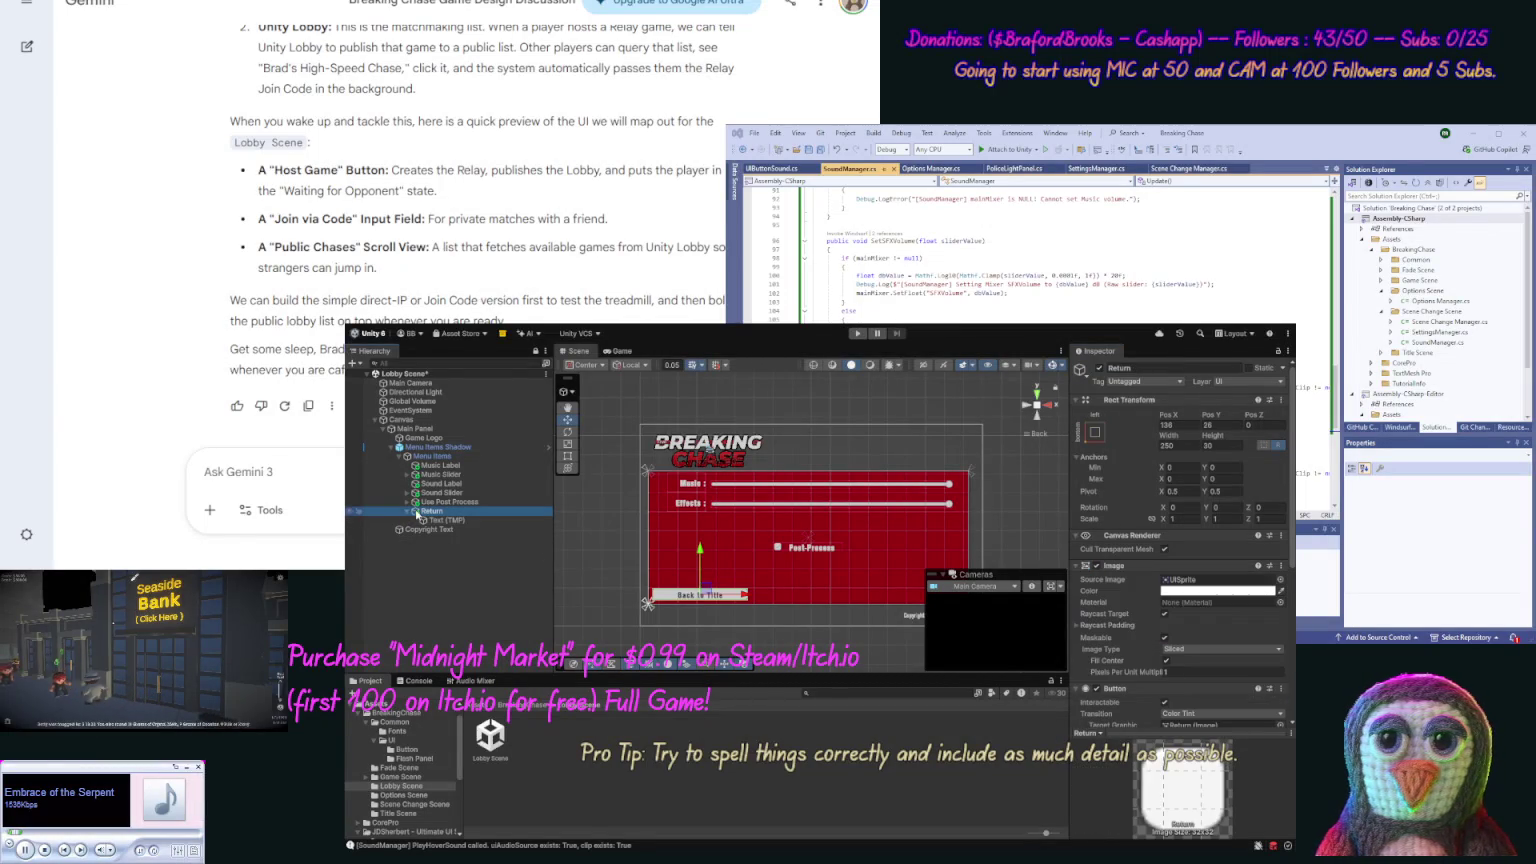
{"action": "left_click", "coordinate": [1183, 445]}
Narrow the Return button to width 150 and adjust its Pos X and Pos Y toward the lower-left corner.
{"action": "type", "text": "150"}
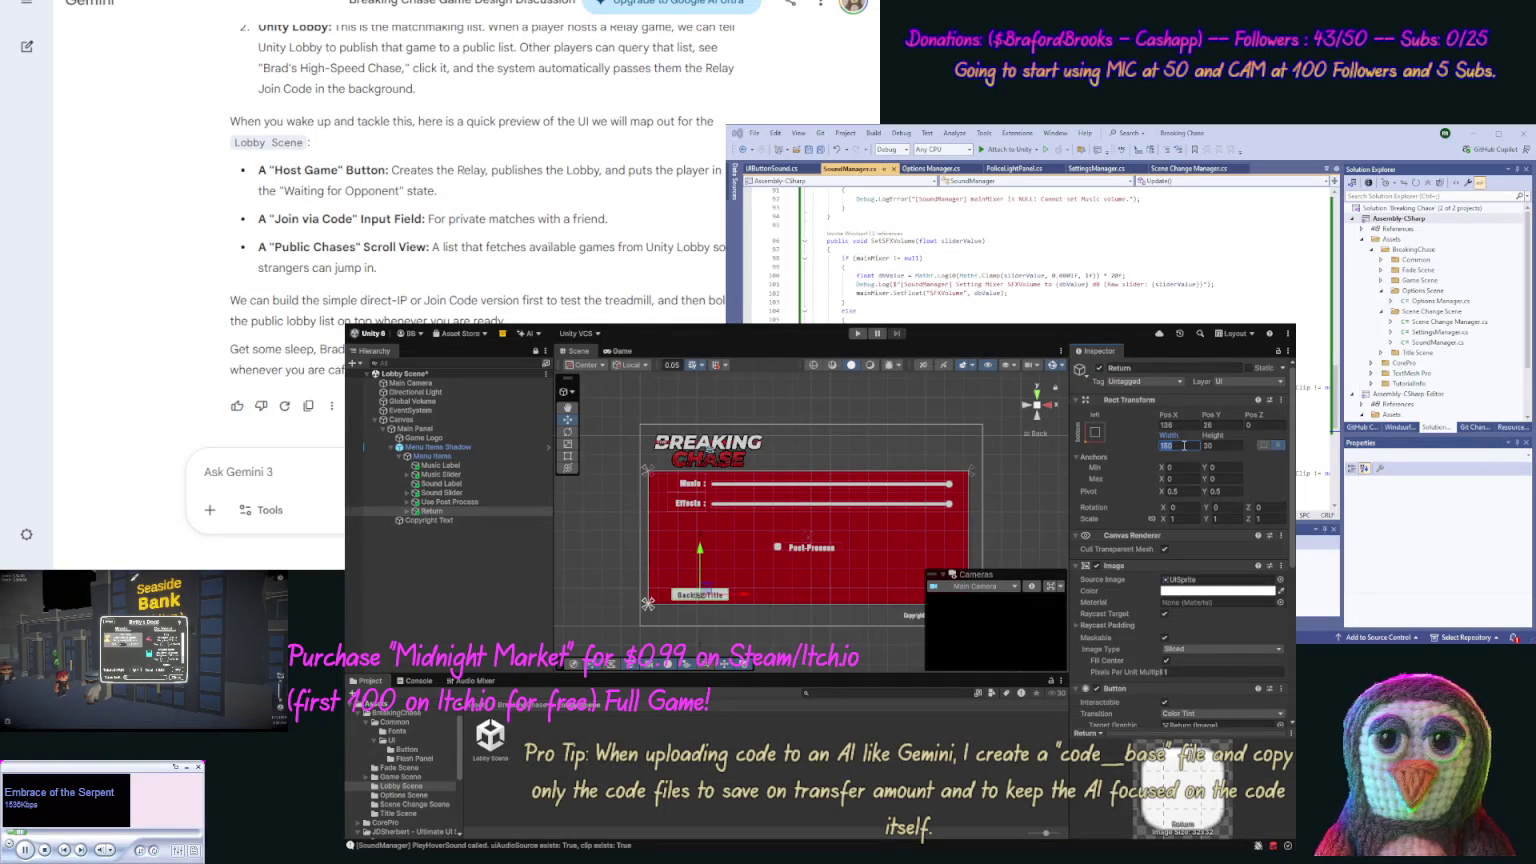
{"action": "type", "text": "180"}
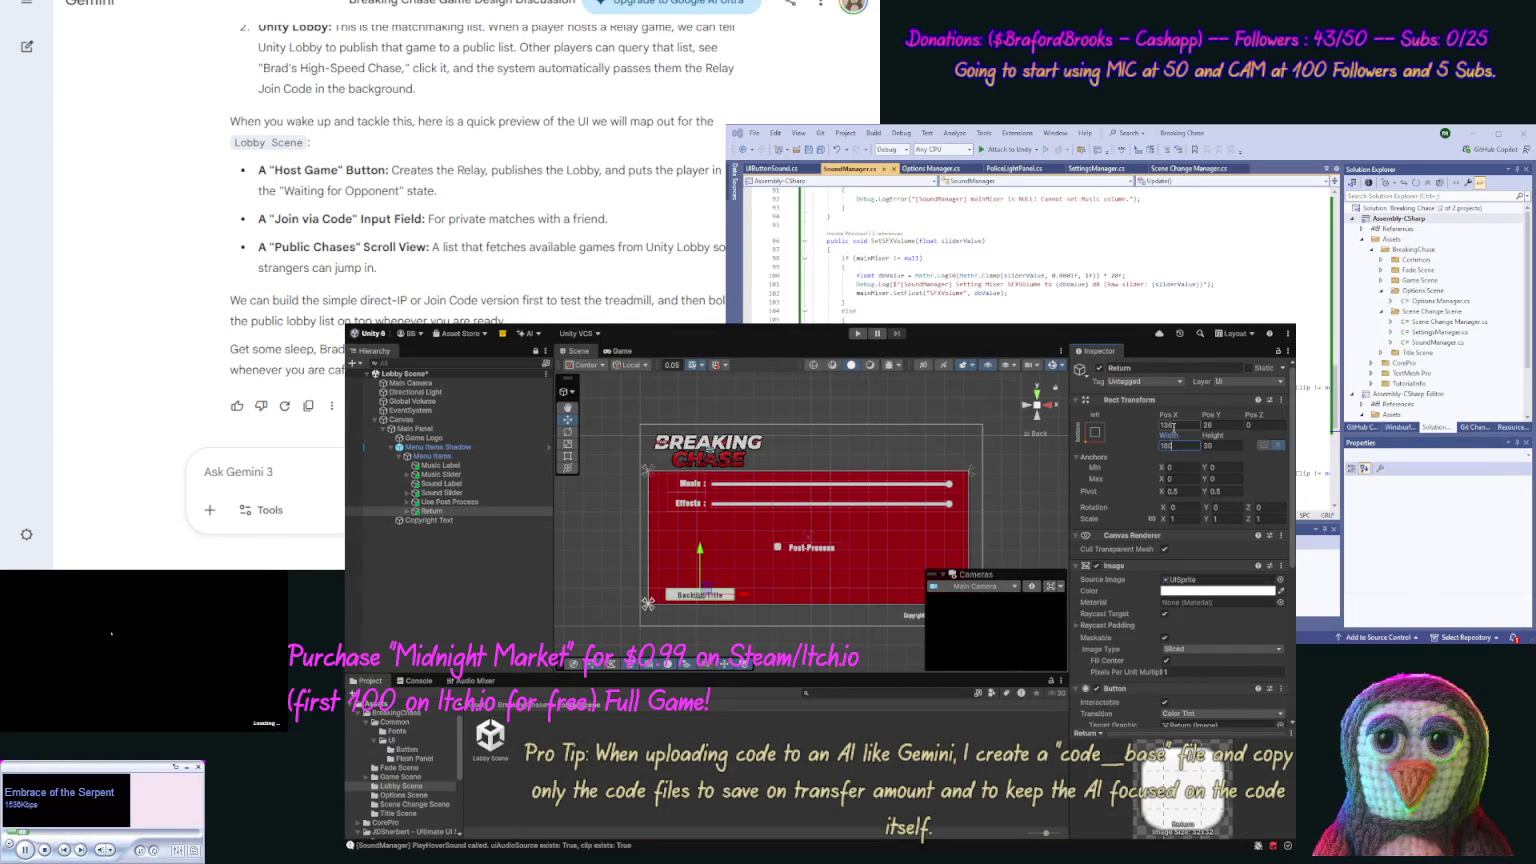
{"action": "type", "text": "120"}
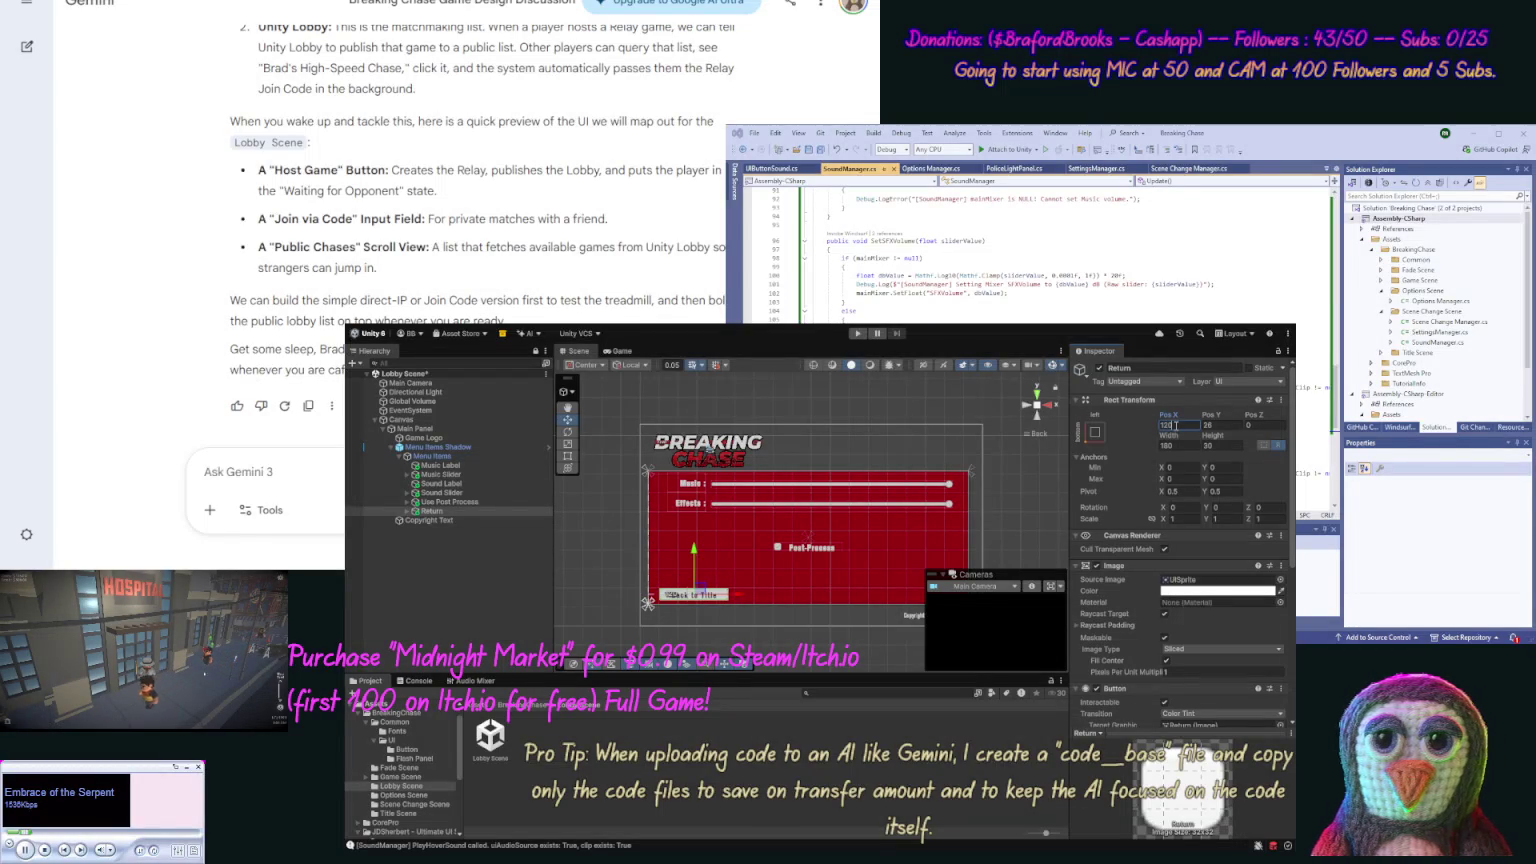
{"action": "type", "text": "110"}
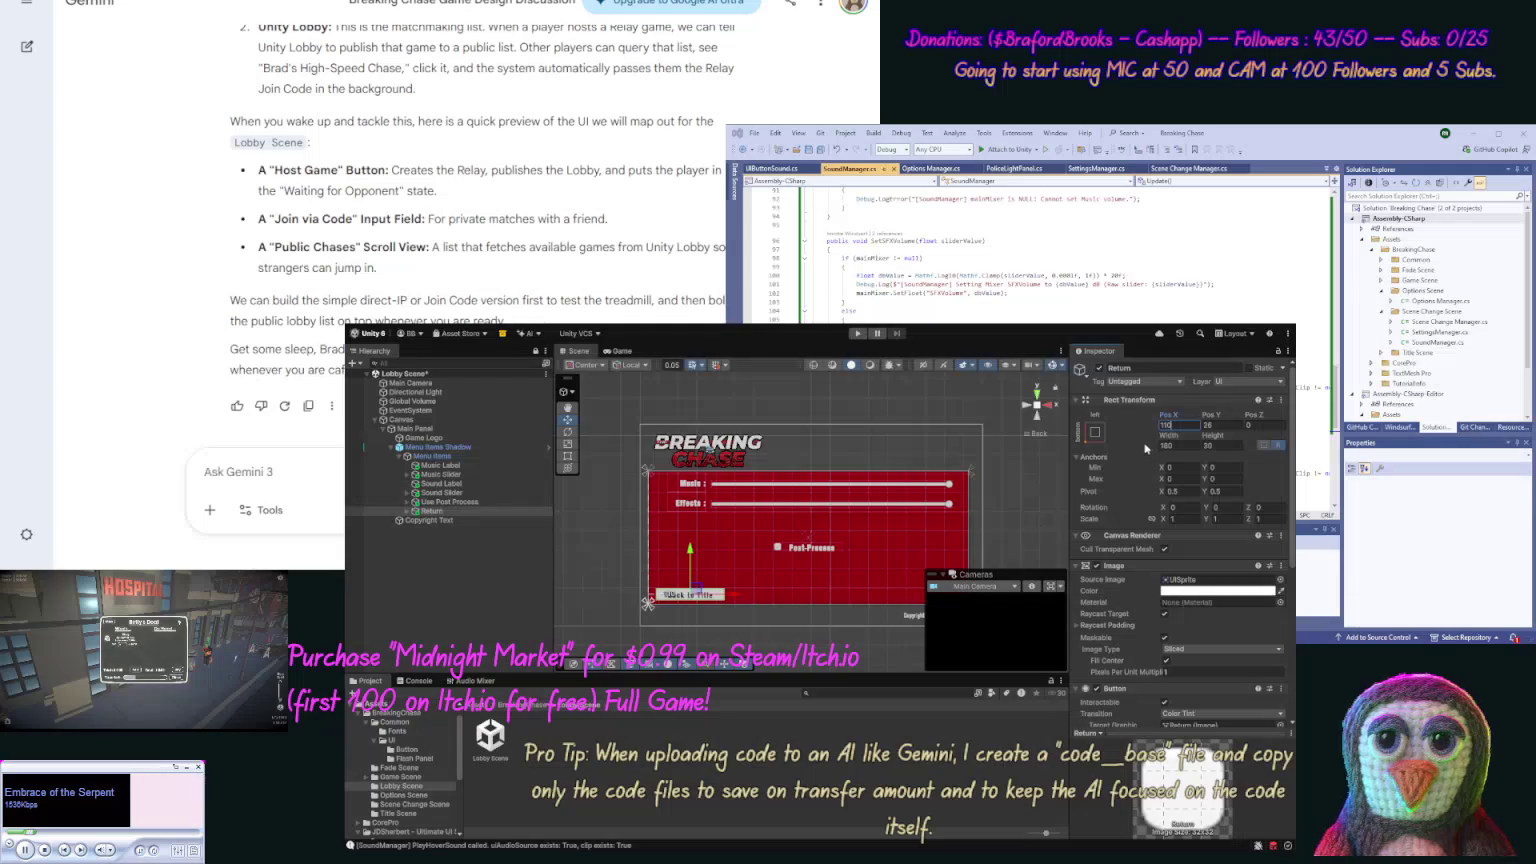
{"action": "left_click", "coordinate": [1206, 426]}
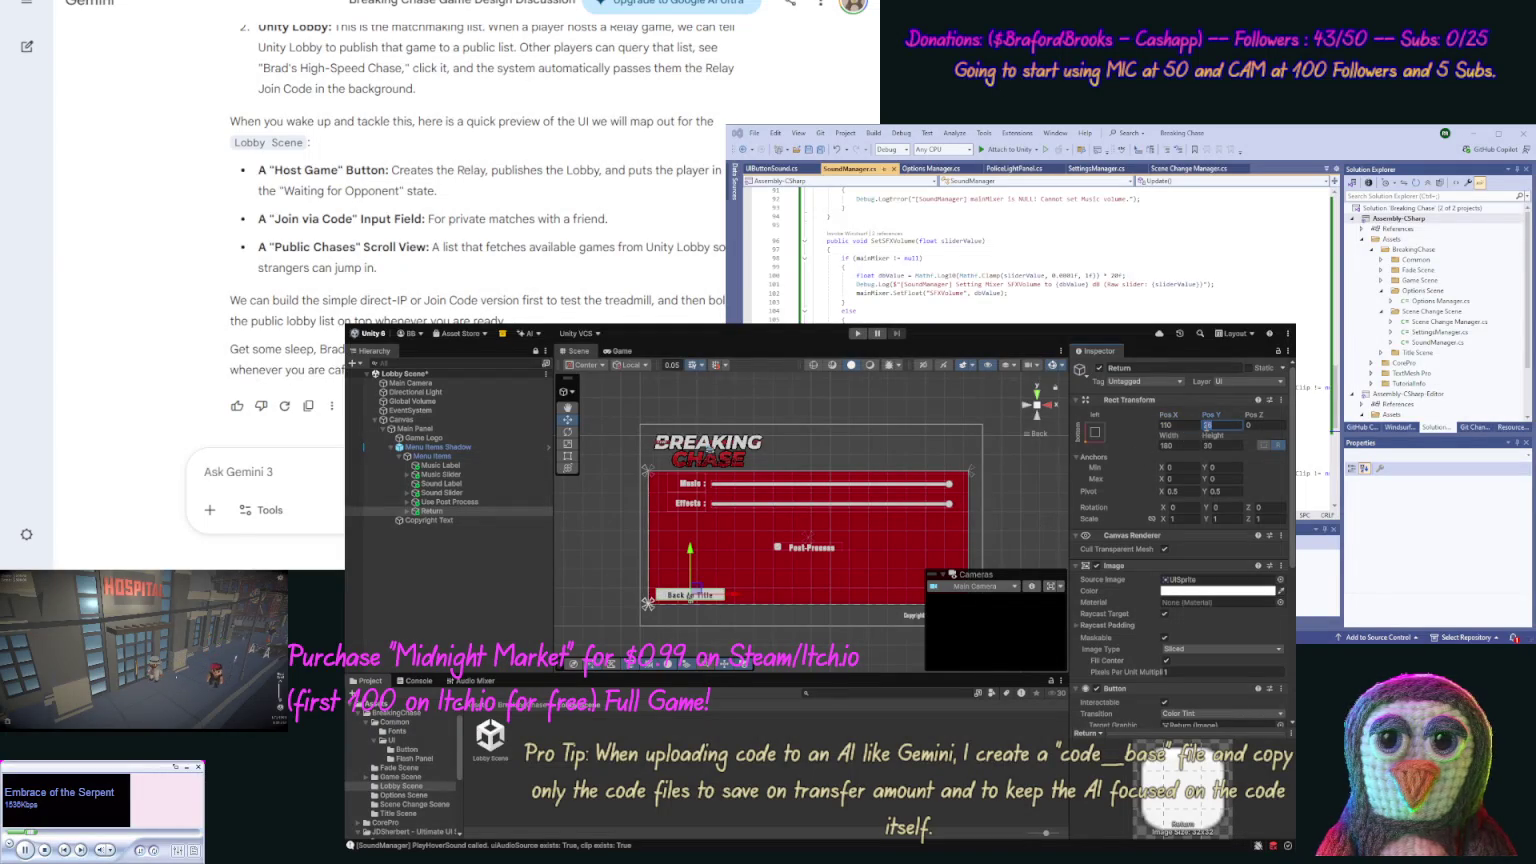
{"action": "type", "text": "20"}
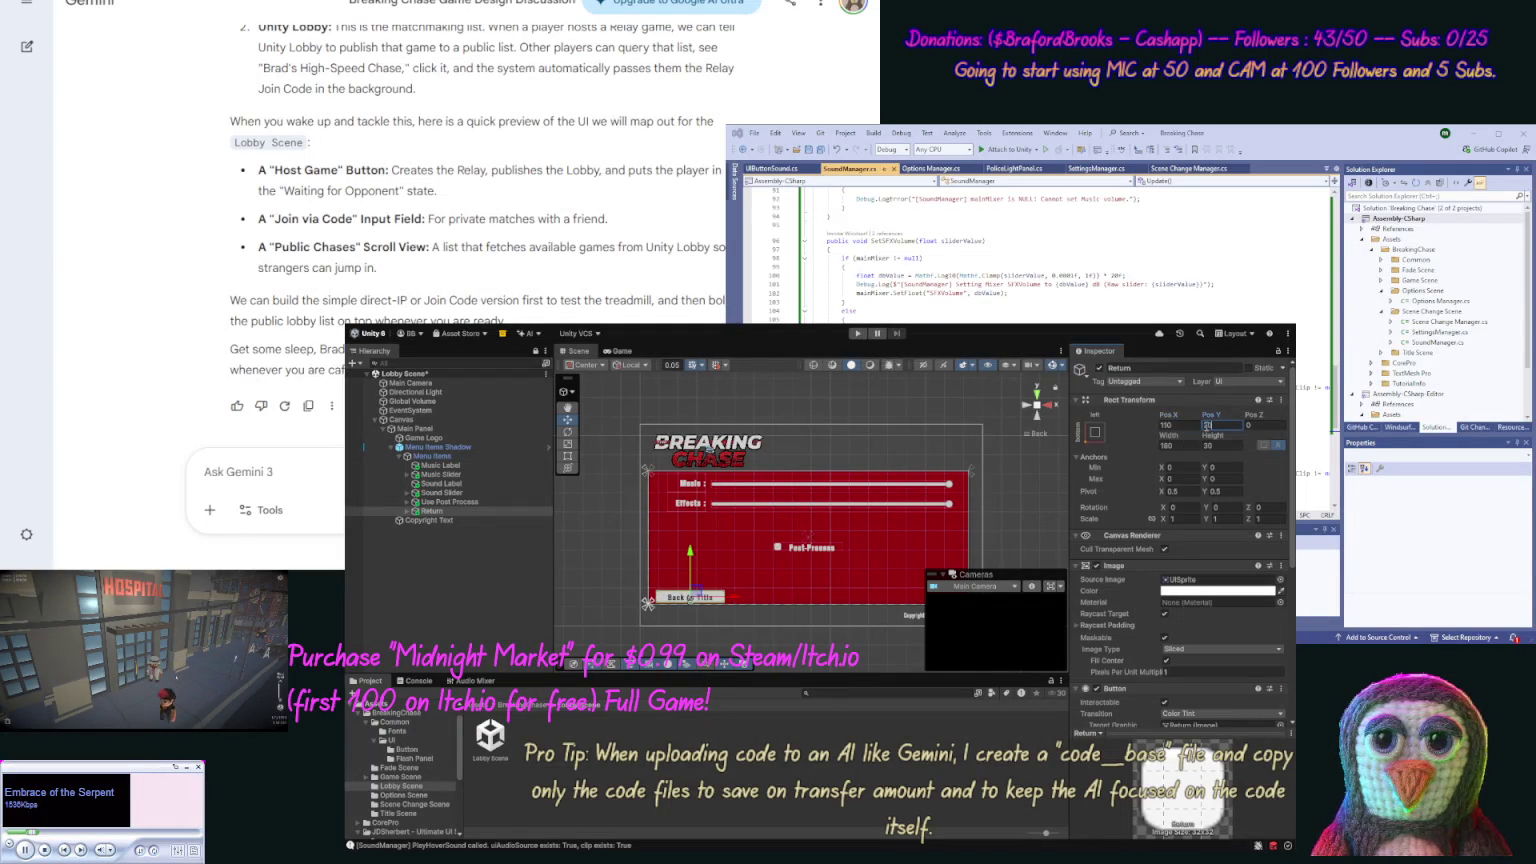
{"action": "key", "text": "BackSpace"}
{"action": "key", "text": "BackSpace"}
{"action": "type", "text": "30"}
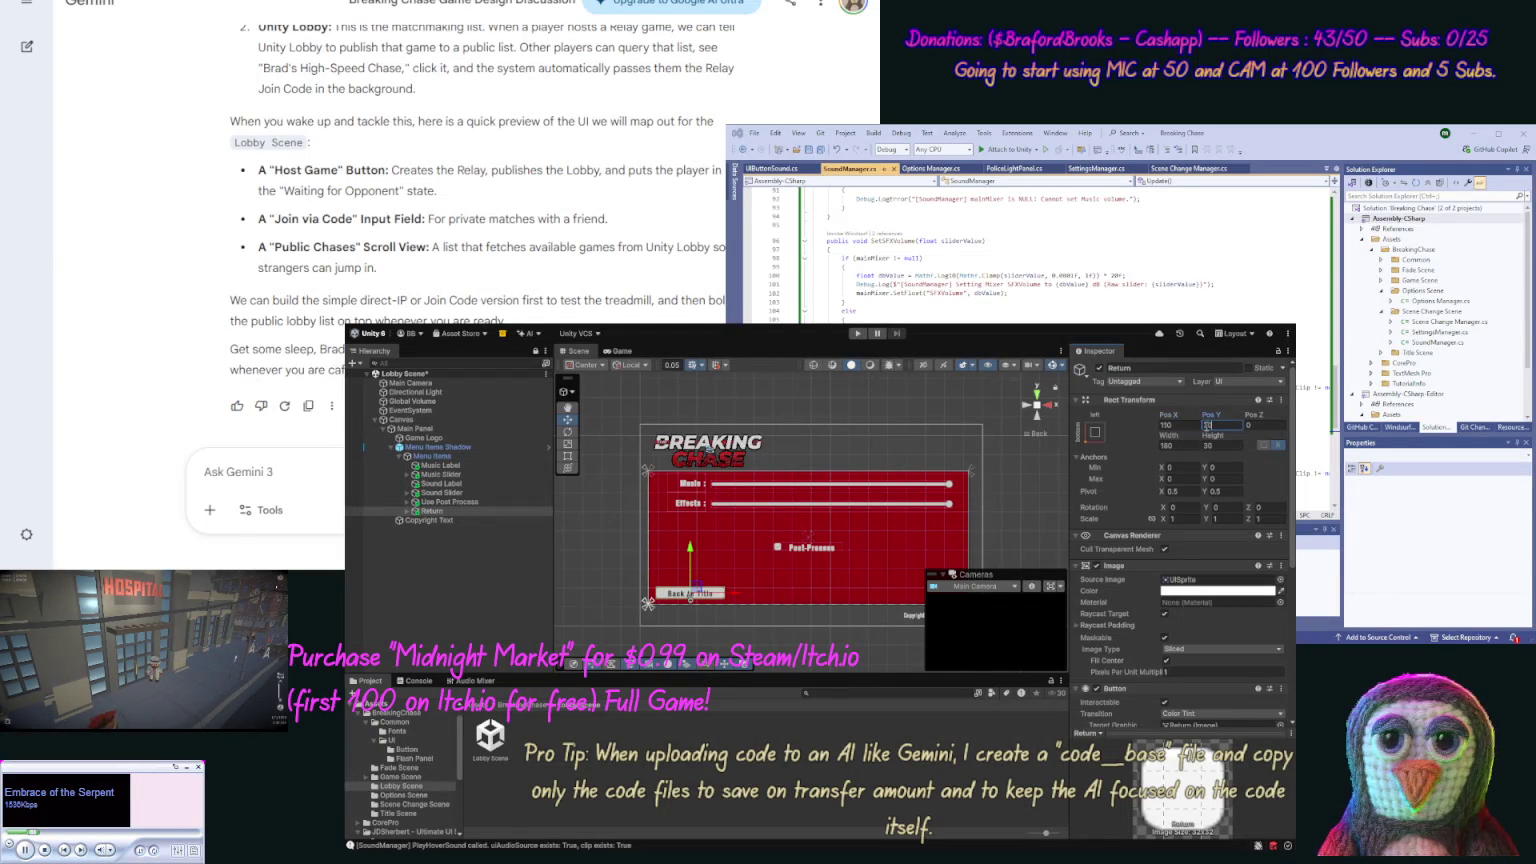
{"action": "left_click", "coordinate": [1039, 478]}
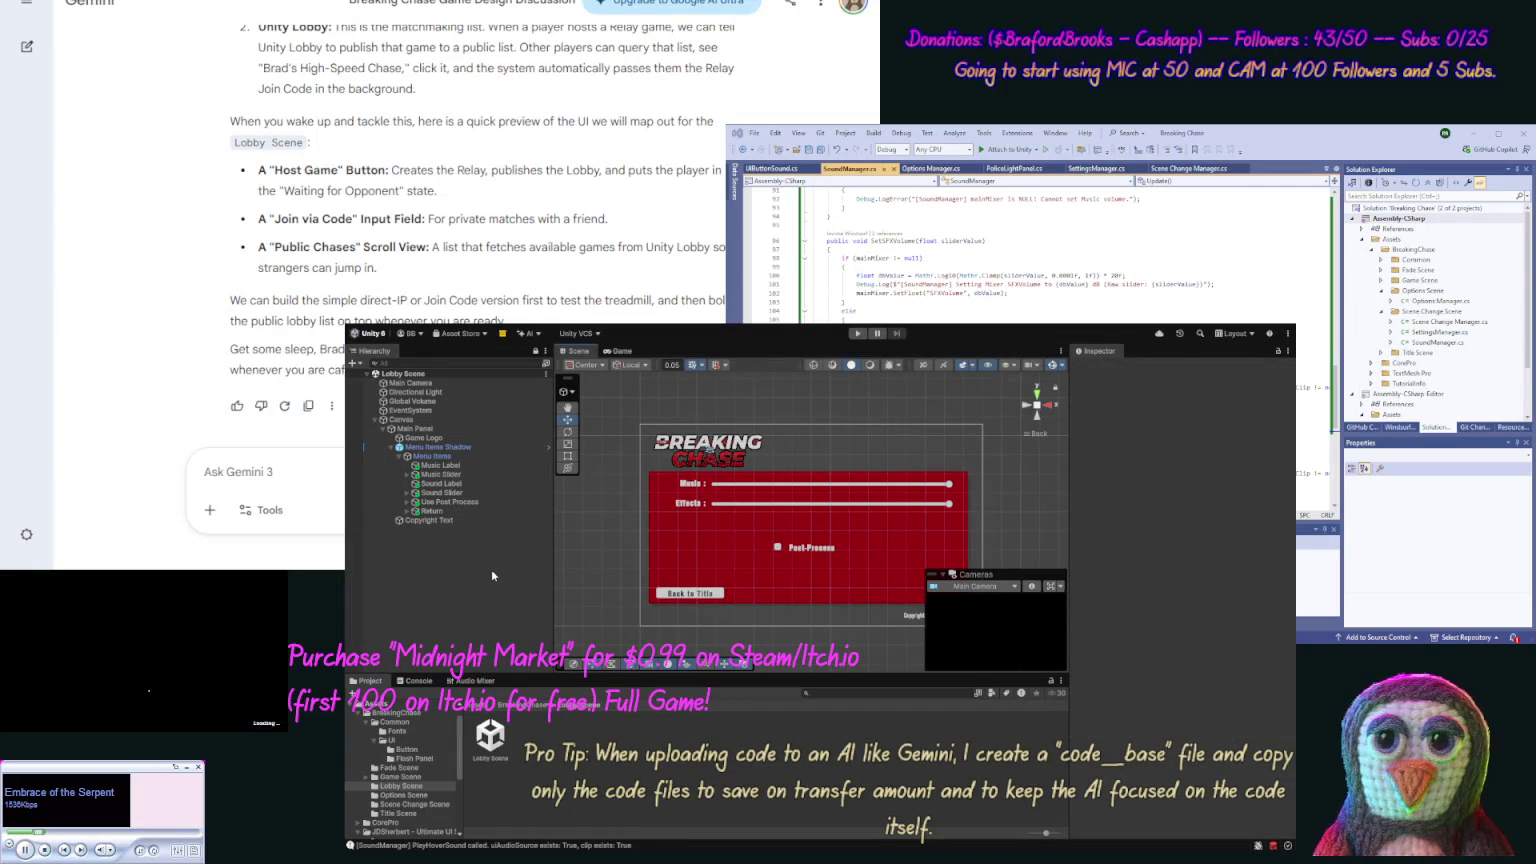
{"action": "left_click", "coordinate": [455, 503]}
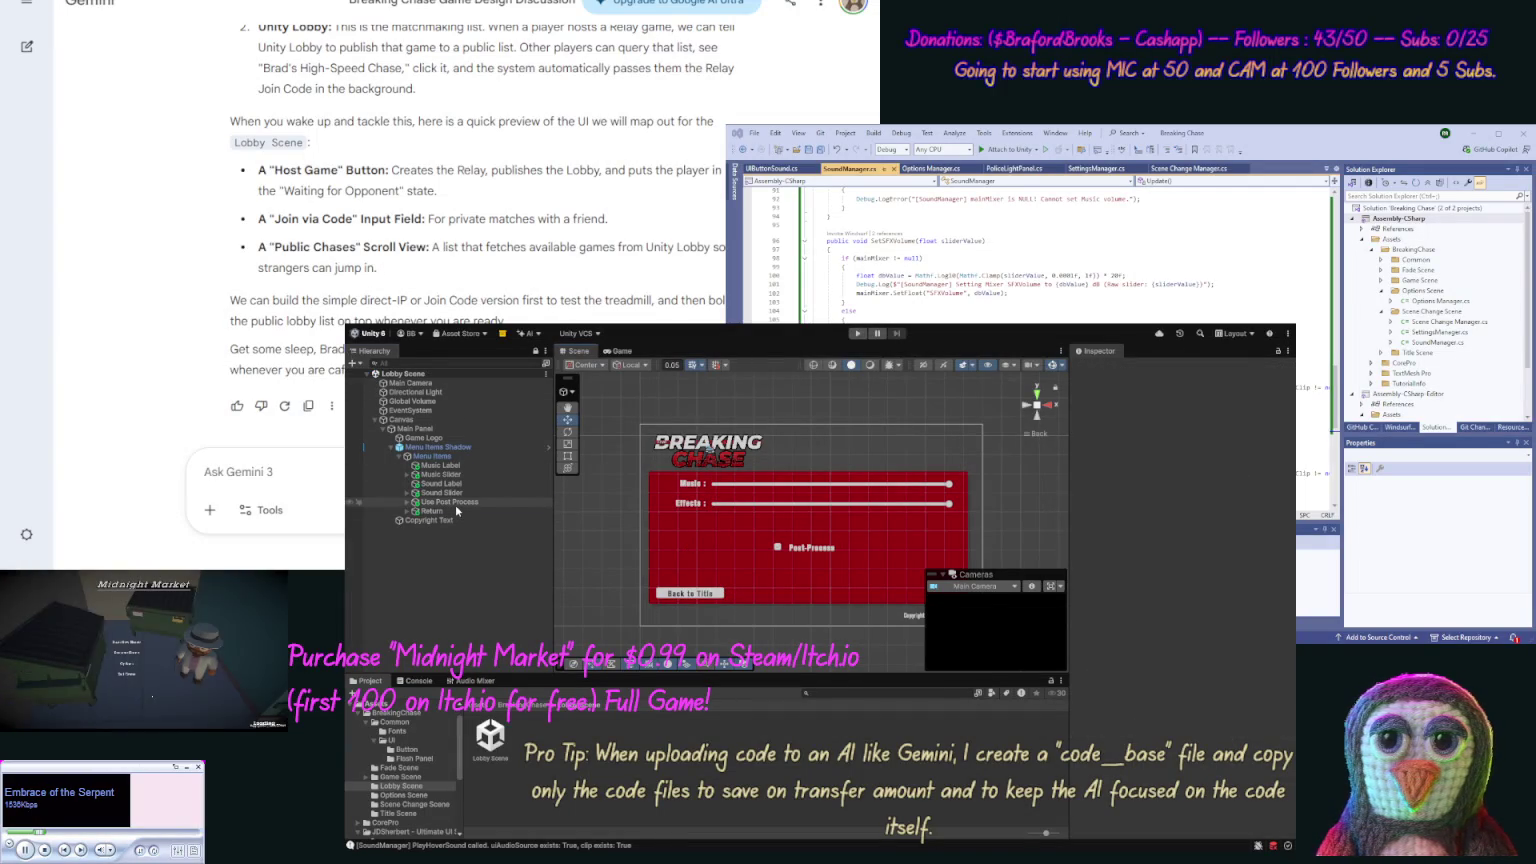
Delete Music Label, Music Slider, Sound Label, Sound Slider and Use Post Process, then save.
{"action": "left_click", "coordinate": [438, 484], "text": "shift"}
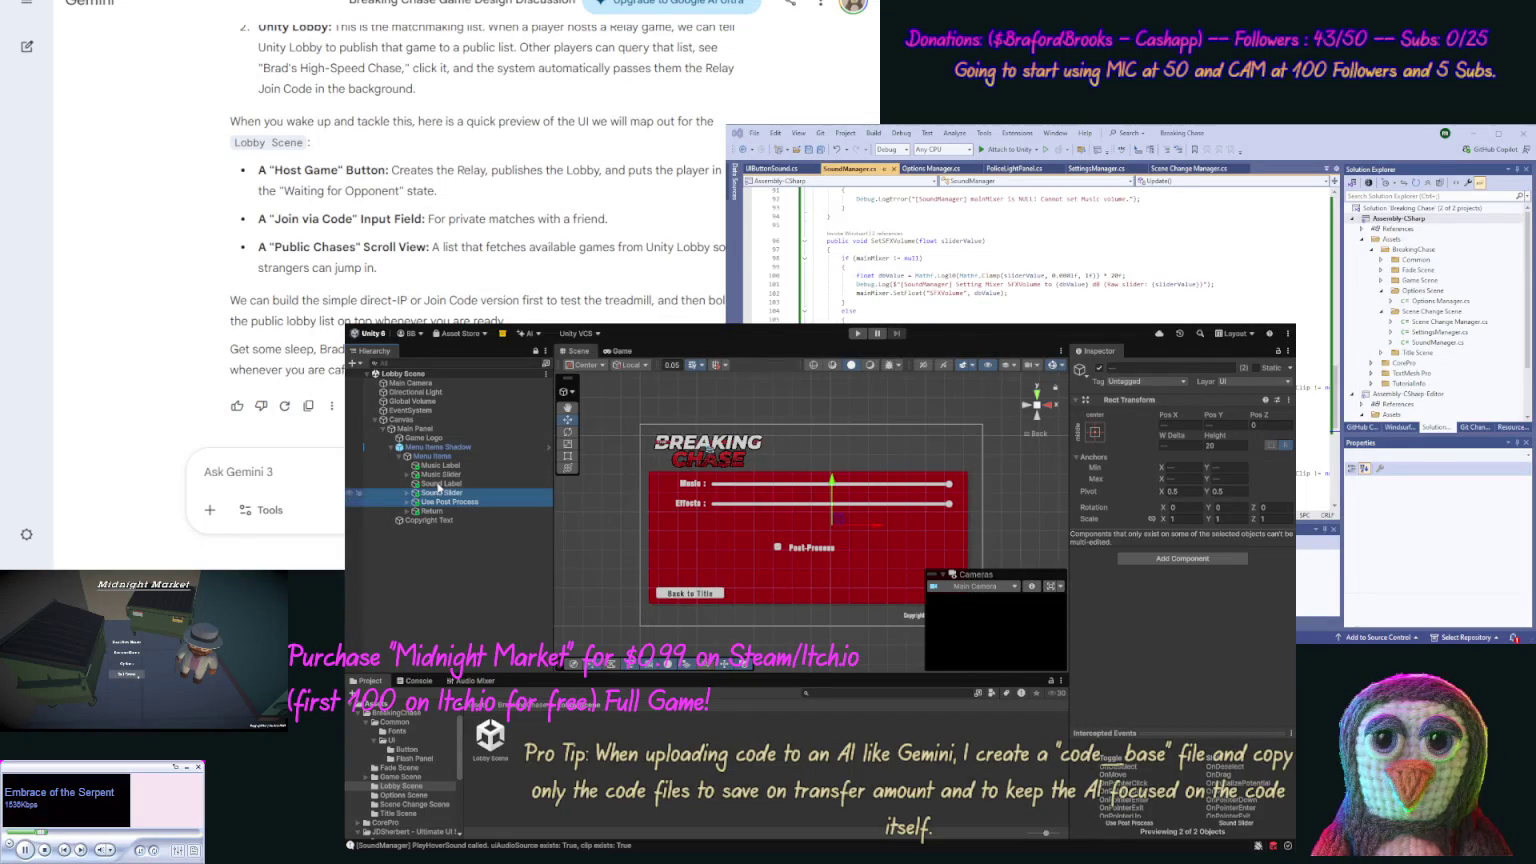
{"action": "left_click", "coordinate": [438, 465], "text": "shift"}
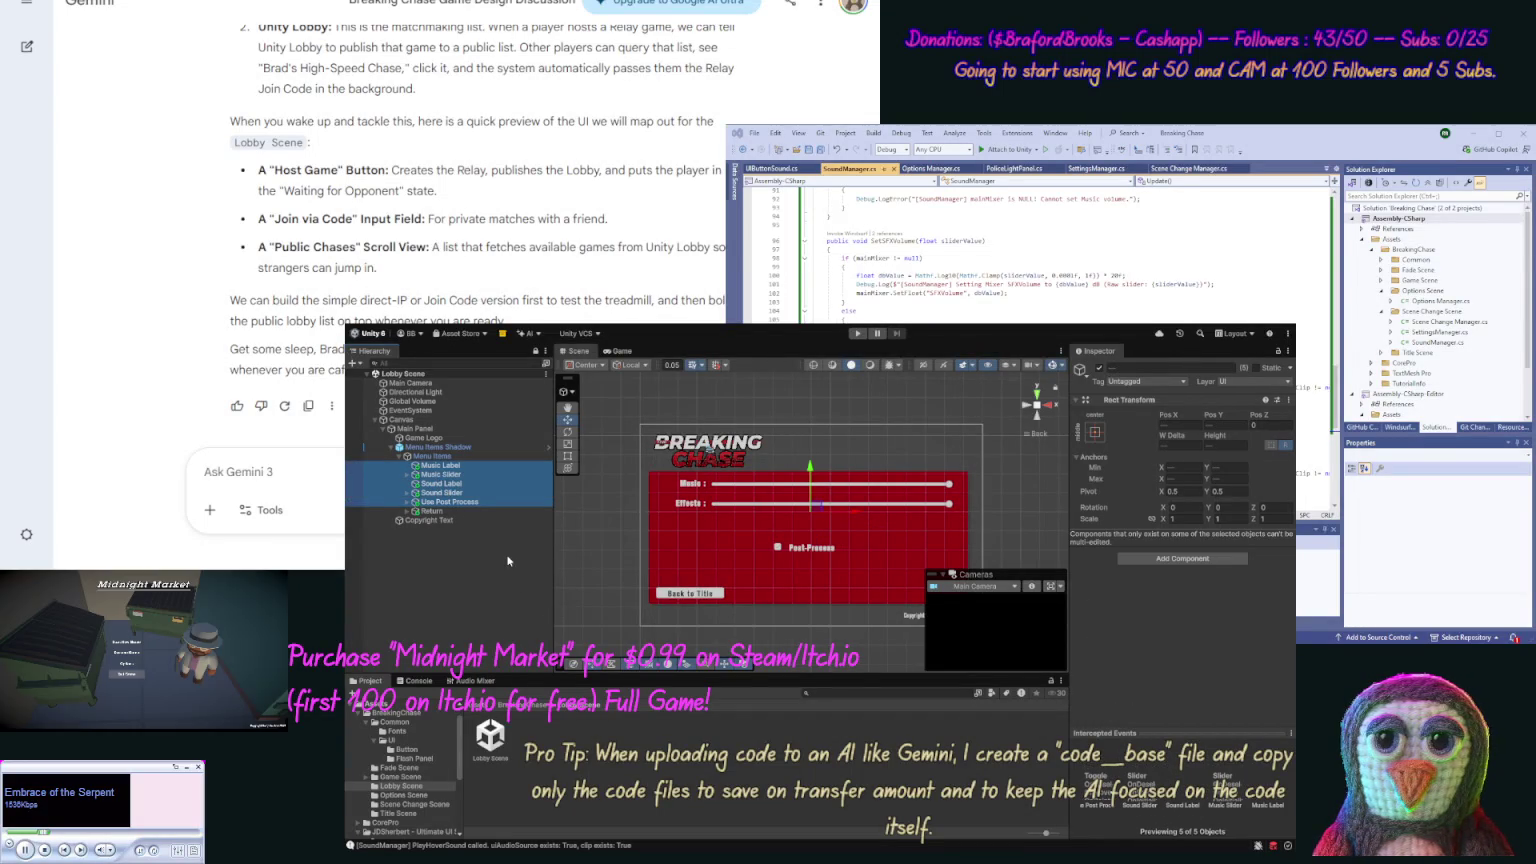
{"action": "key", "text": "Delete"}
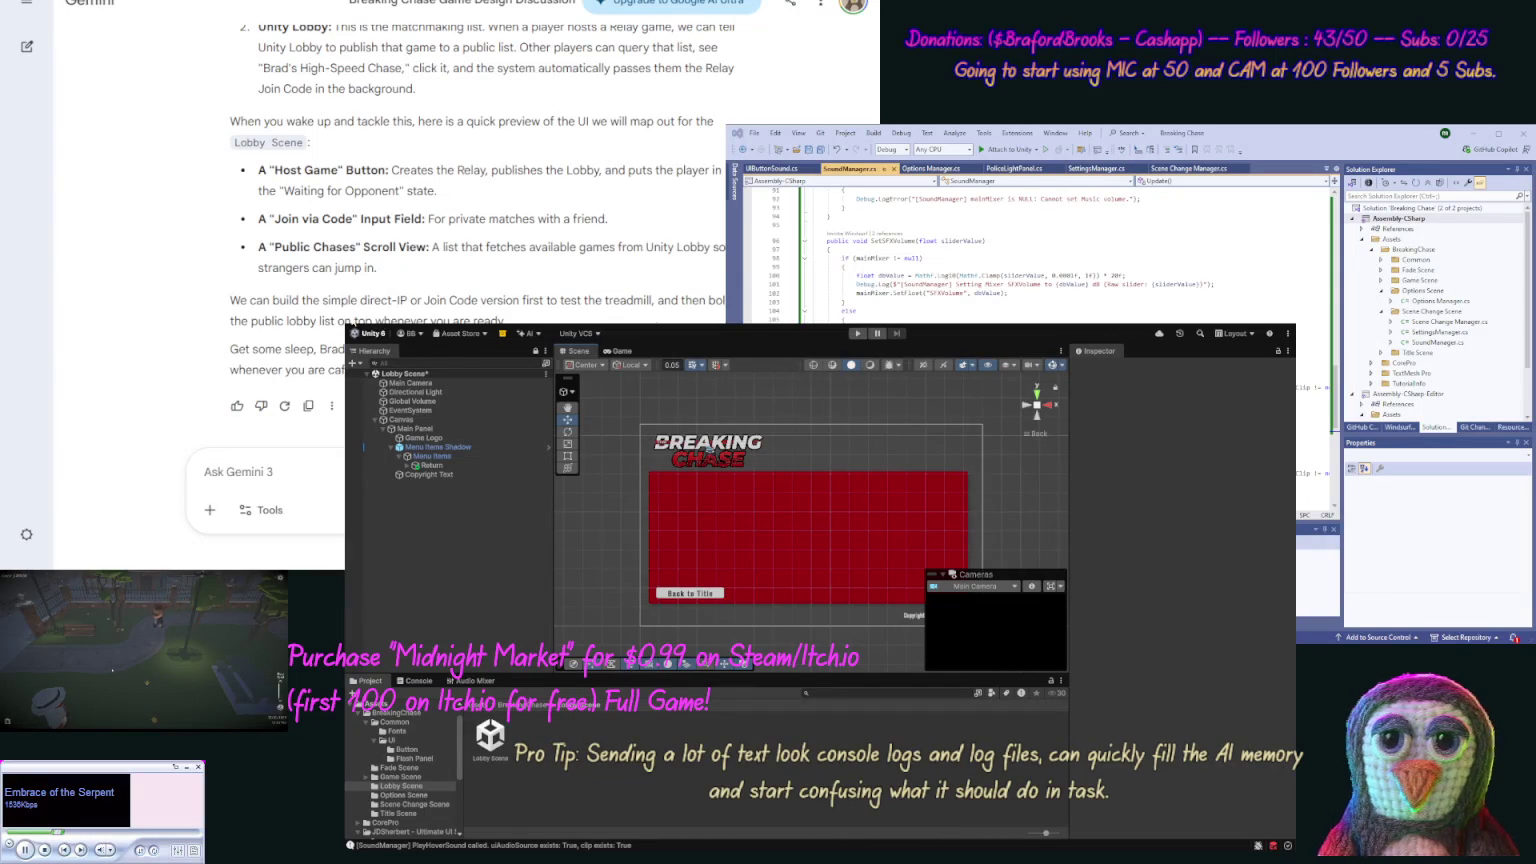
{"action": "key", "text": "ctrl+s"}
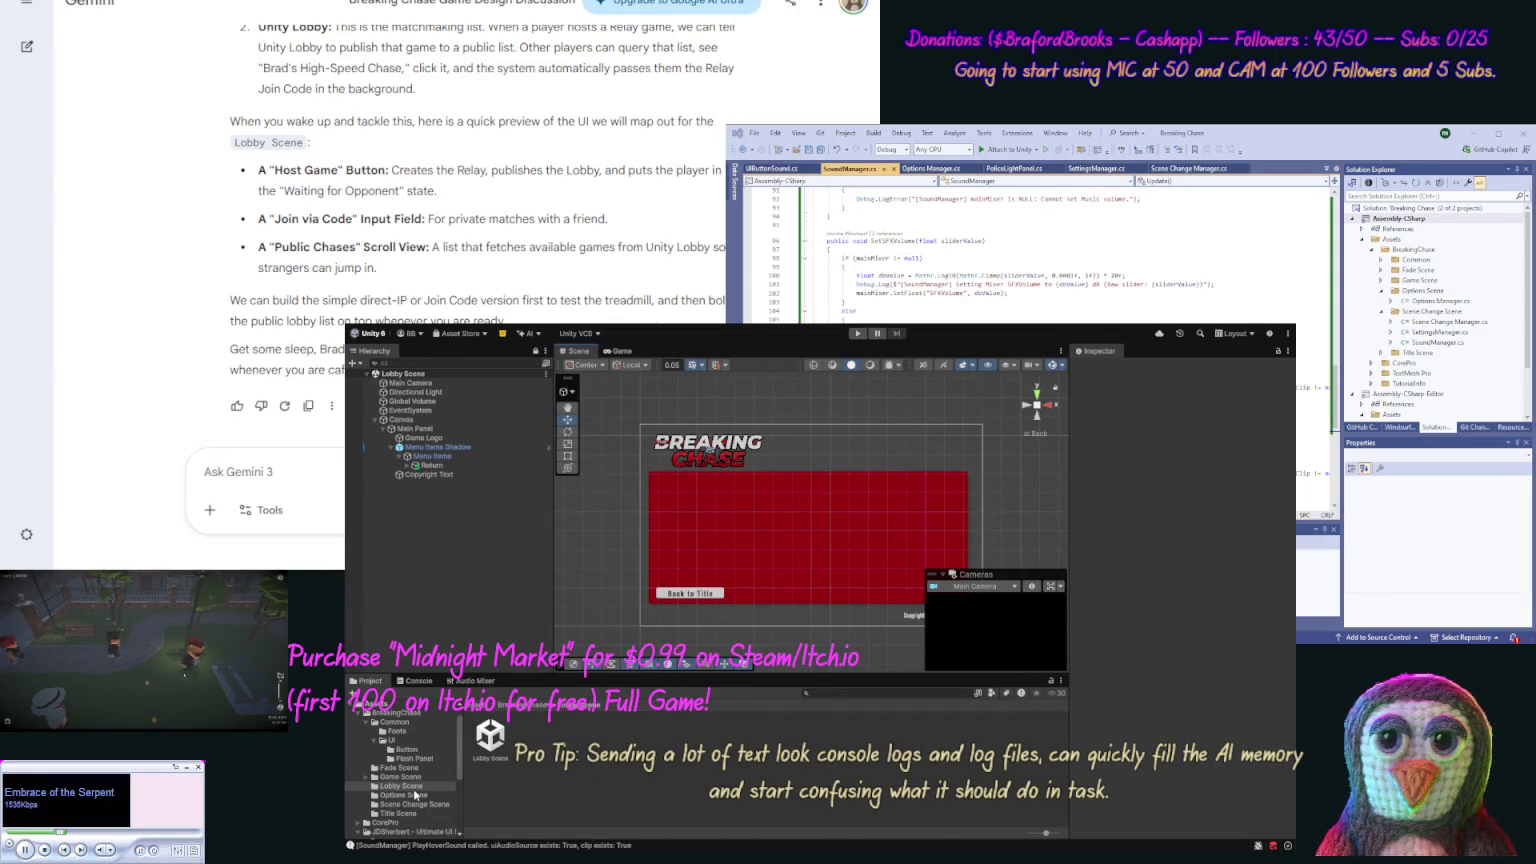
{"action": "left_click", "coordinate": [409, 814]}
Open the Title Scene asset and start a play-mode test.
{"action": "left_click", "coordinate": [620, 735]}
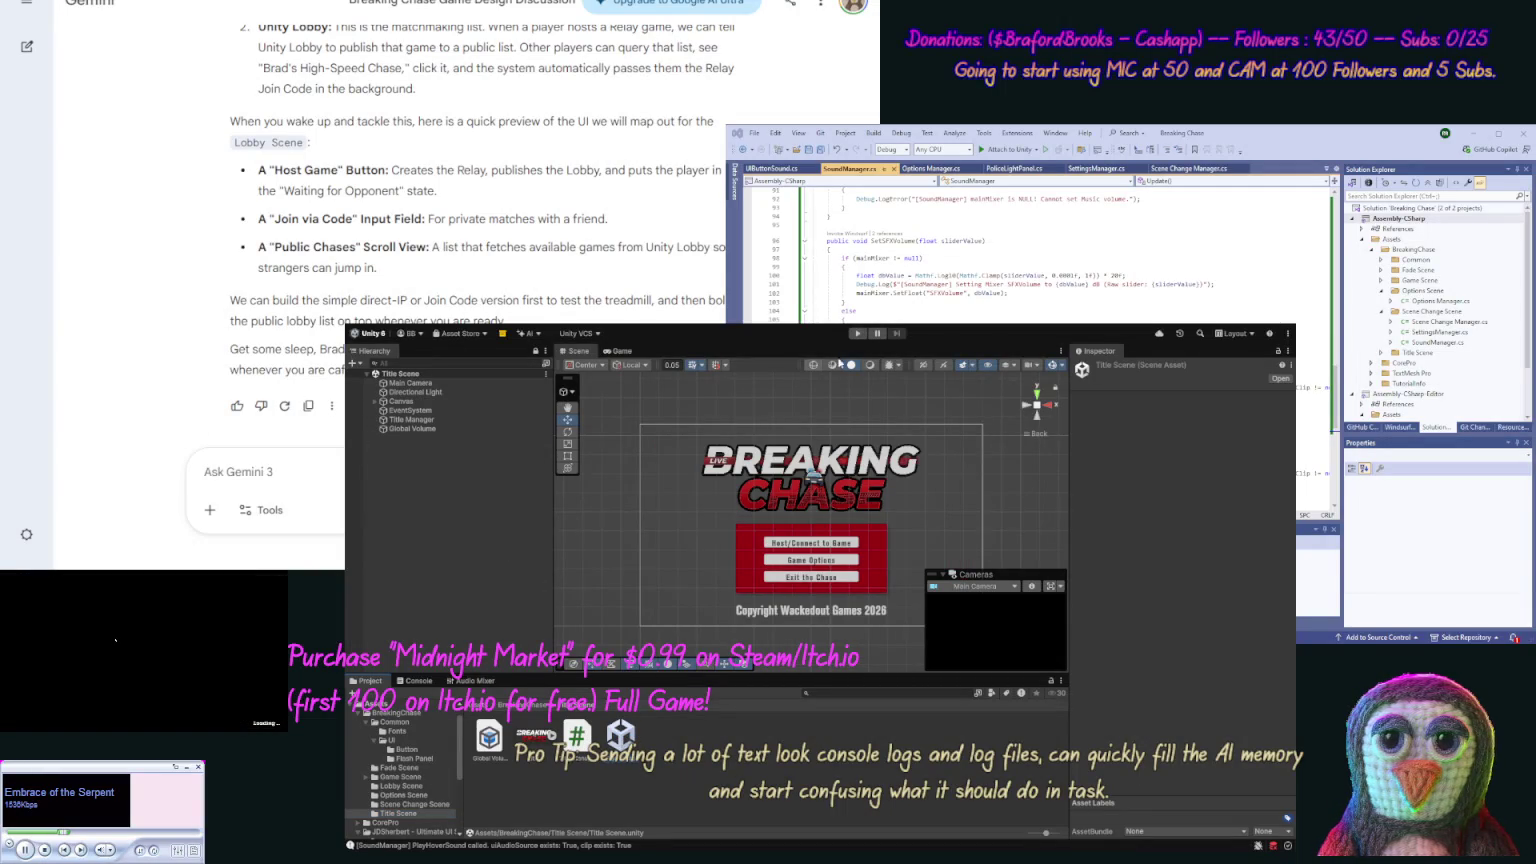
{"action": "left_click", "coordinate": [858, 335]}
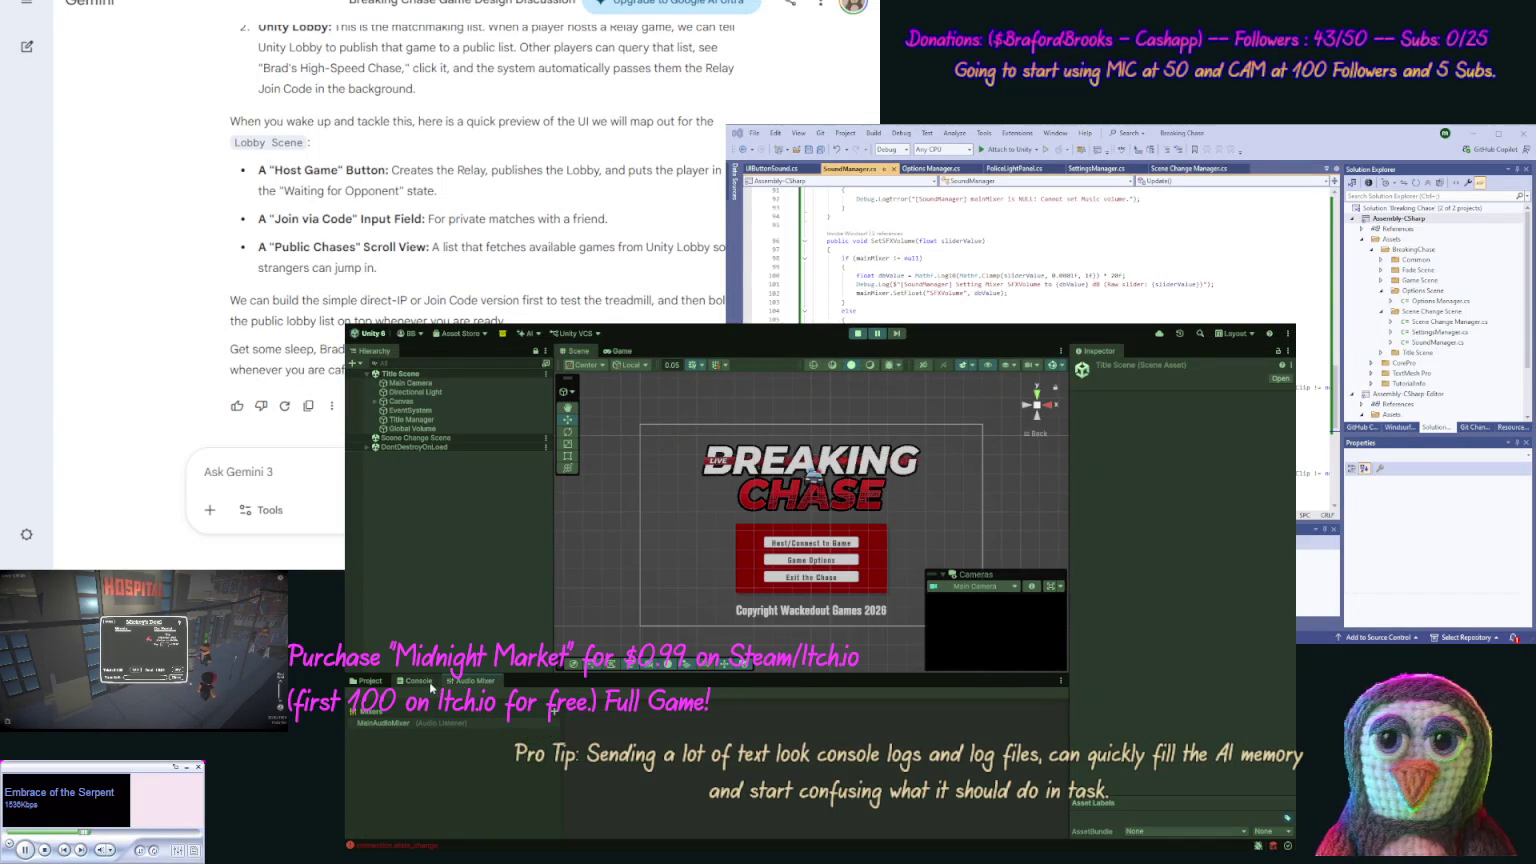
Inspect the Console's Global Volume message and the connection.state_change error's stack trace.
{"action": "left_click", "coordinate": [430, 688]}
{"action": "left_click", "coordinate": [499, 776]}
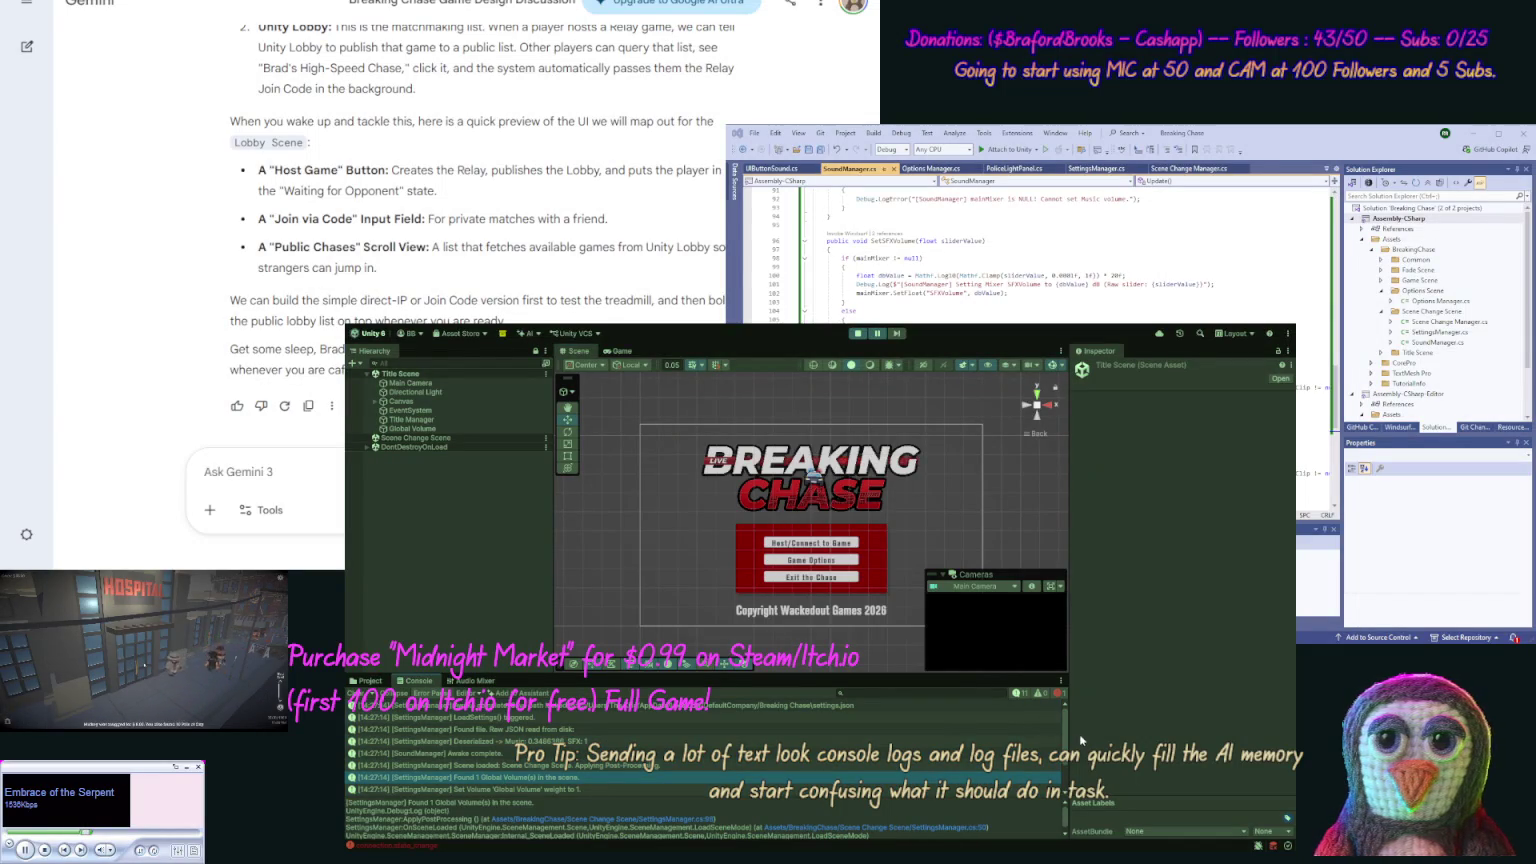
{"action": "left_click_drag", "start_coordinate": [1064, 740], "coordinate": [1064, 782]}
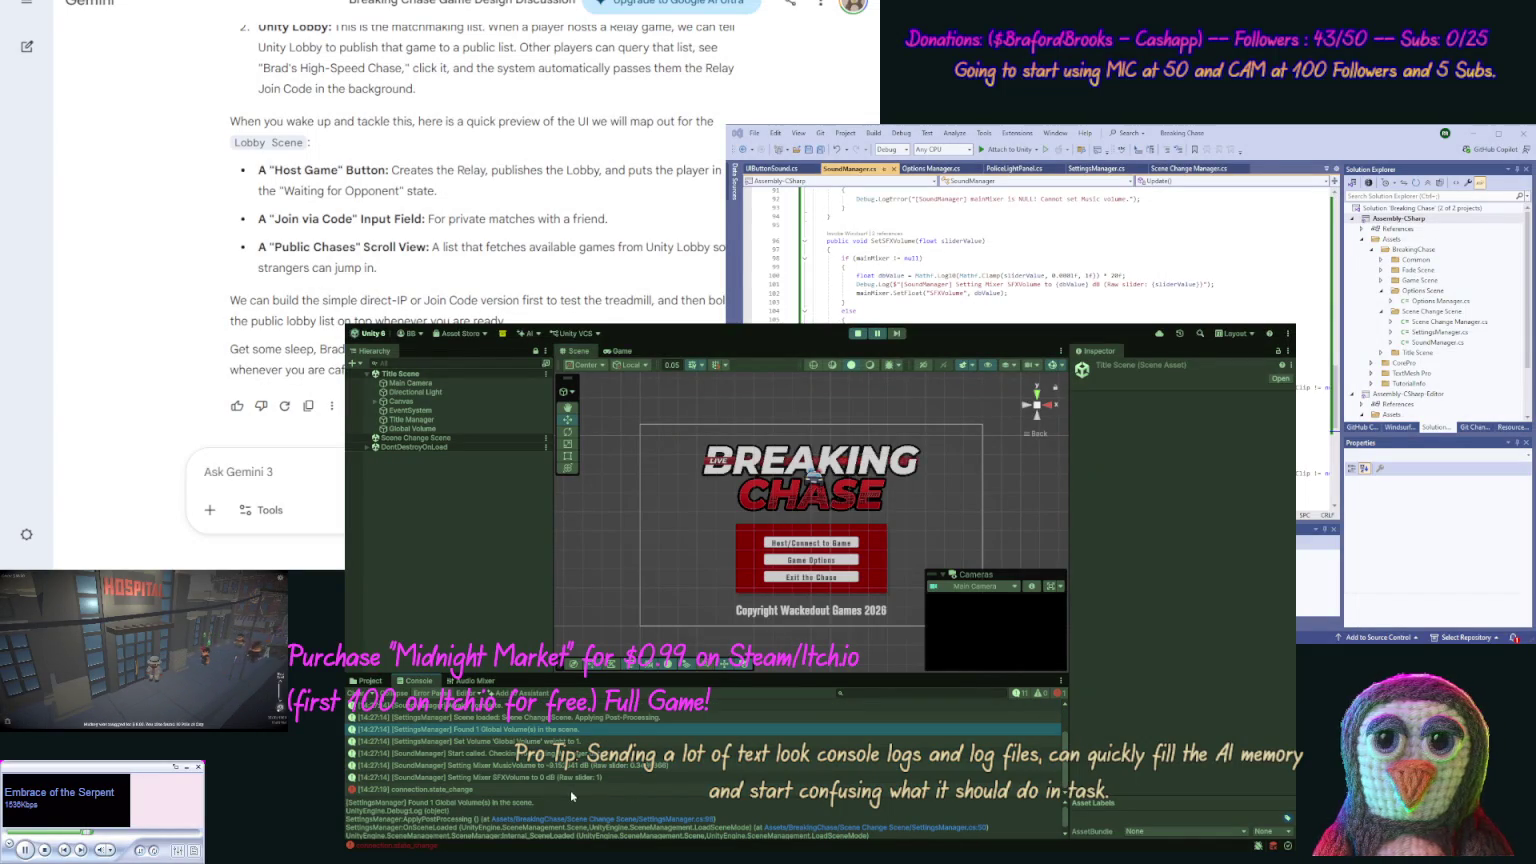
{"action": "left_click", "coordinate": [544, 791]}
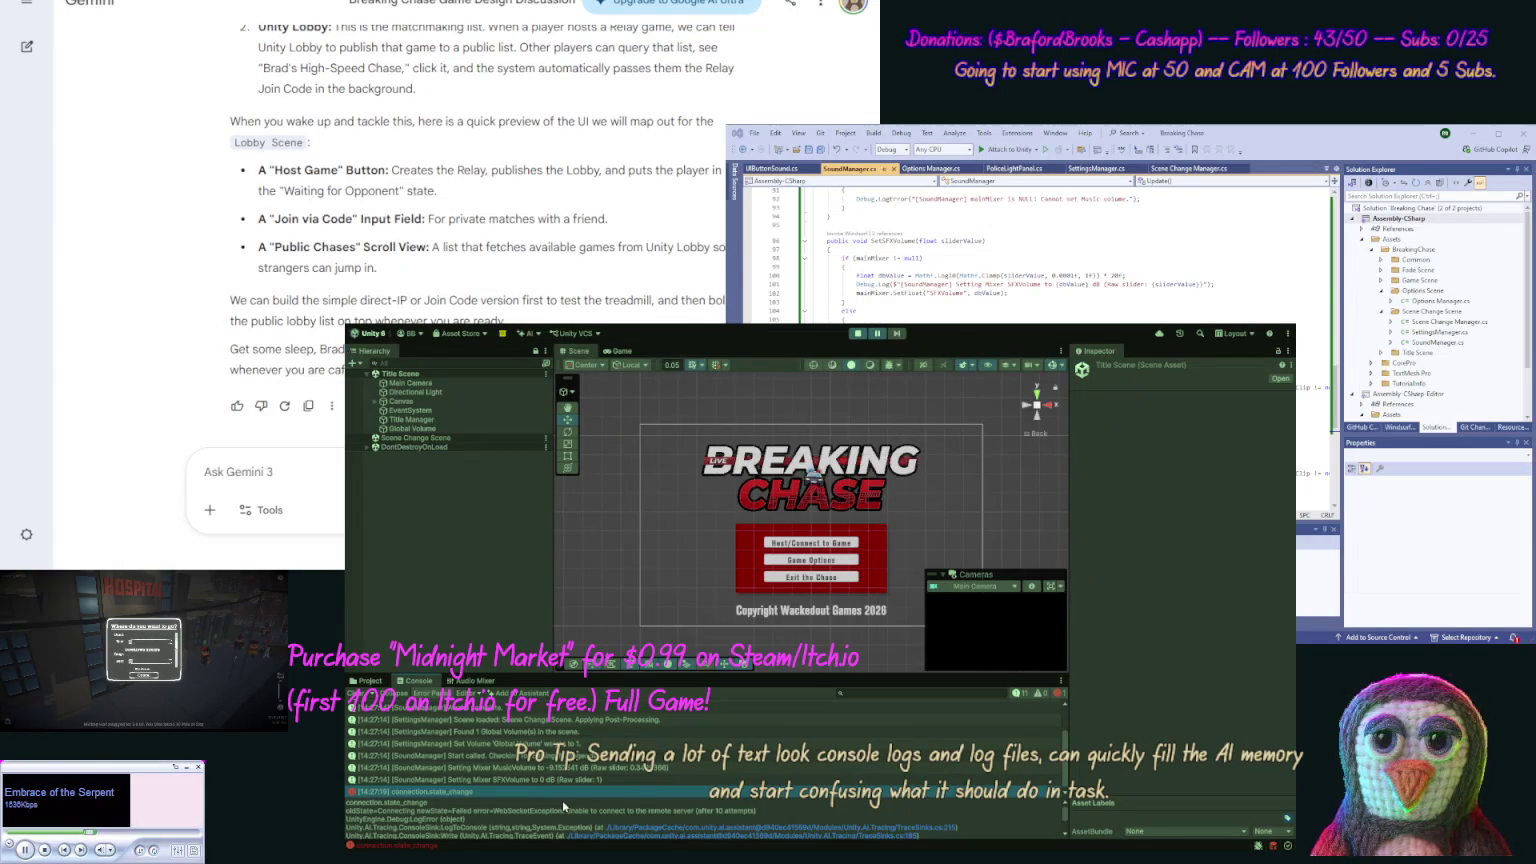
{"action": "left_click", "coordinate": [523, 814]}
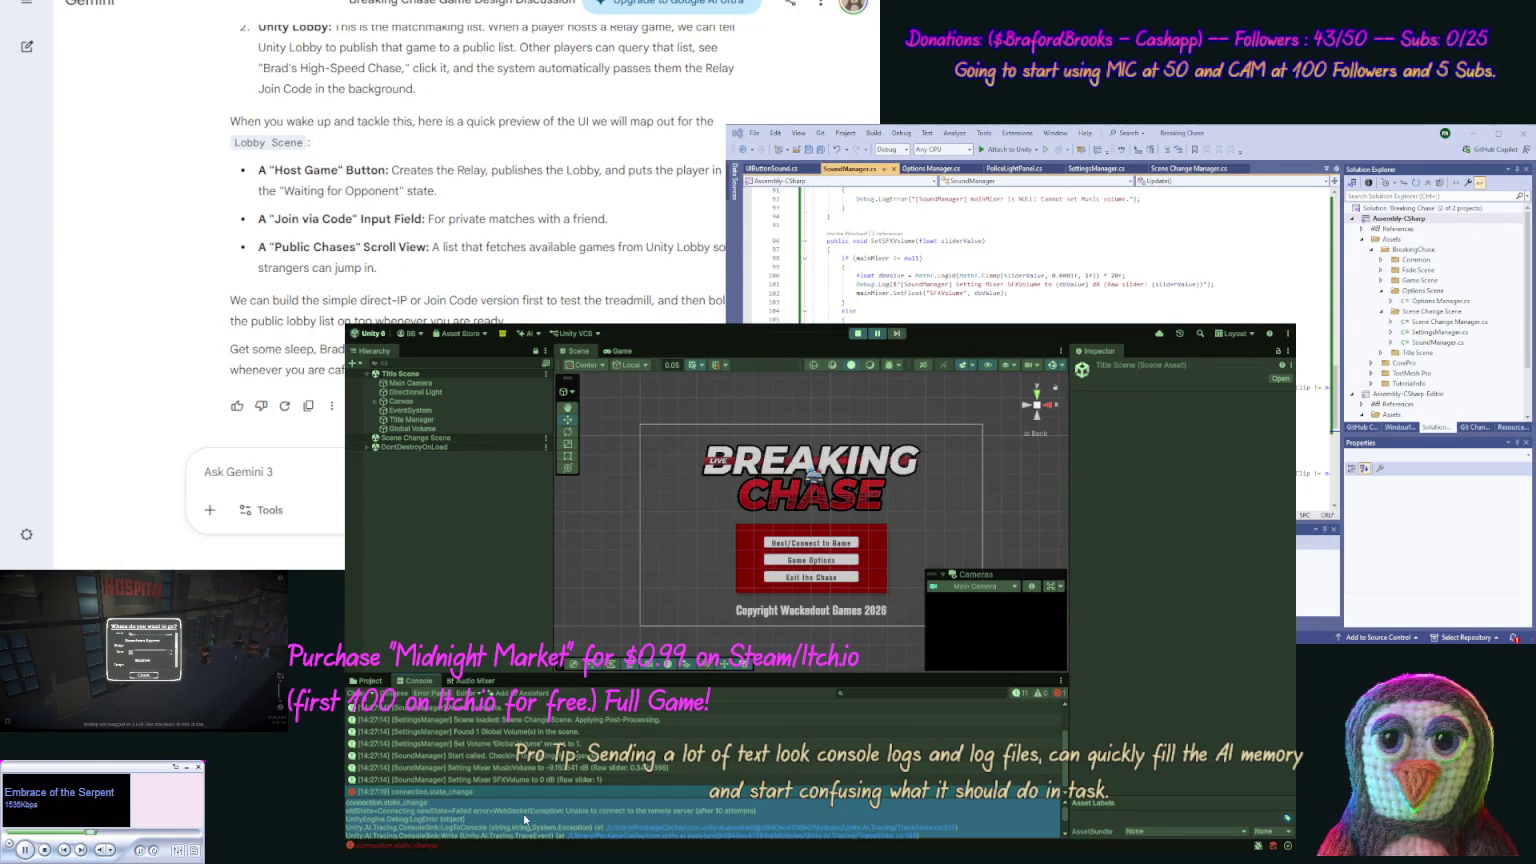
Play-test the title menu, stop it, and reopen the connection.state_change error details.
{"action": "left_click", "coordinate": [857, 334]}
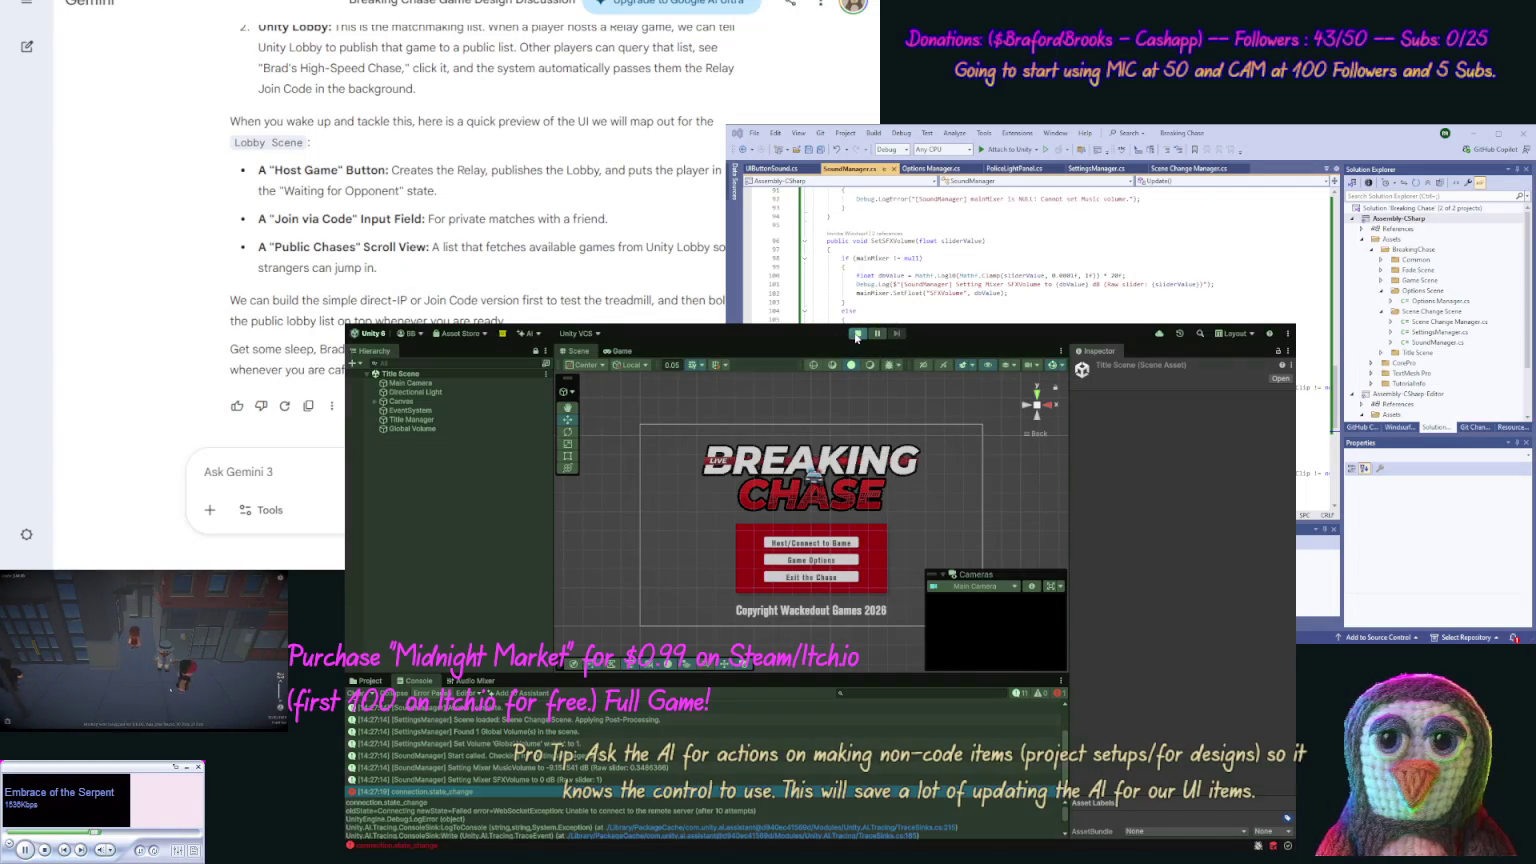
{"action": "left_click", "coordinate": [857, 334]}
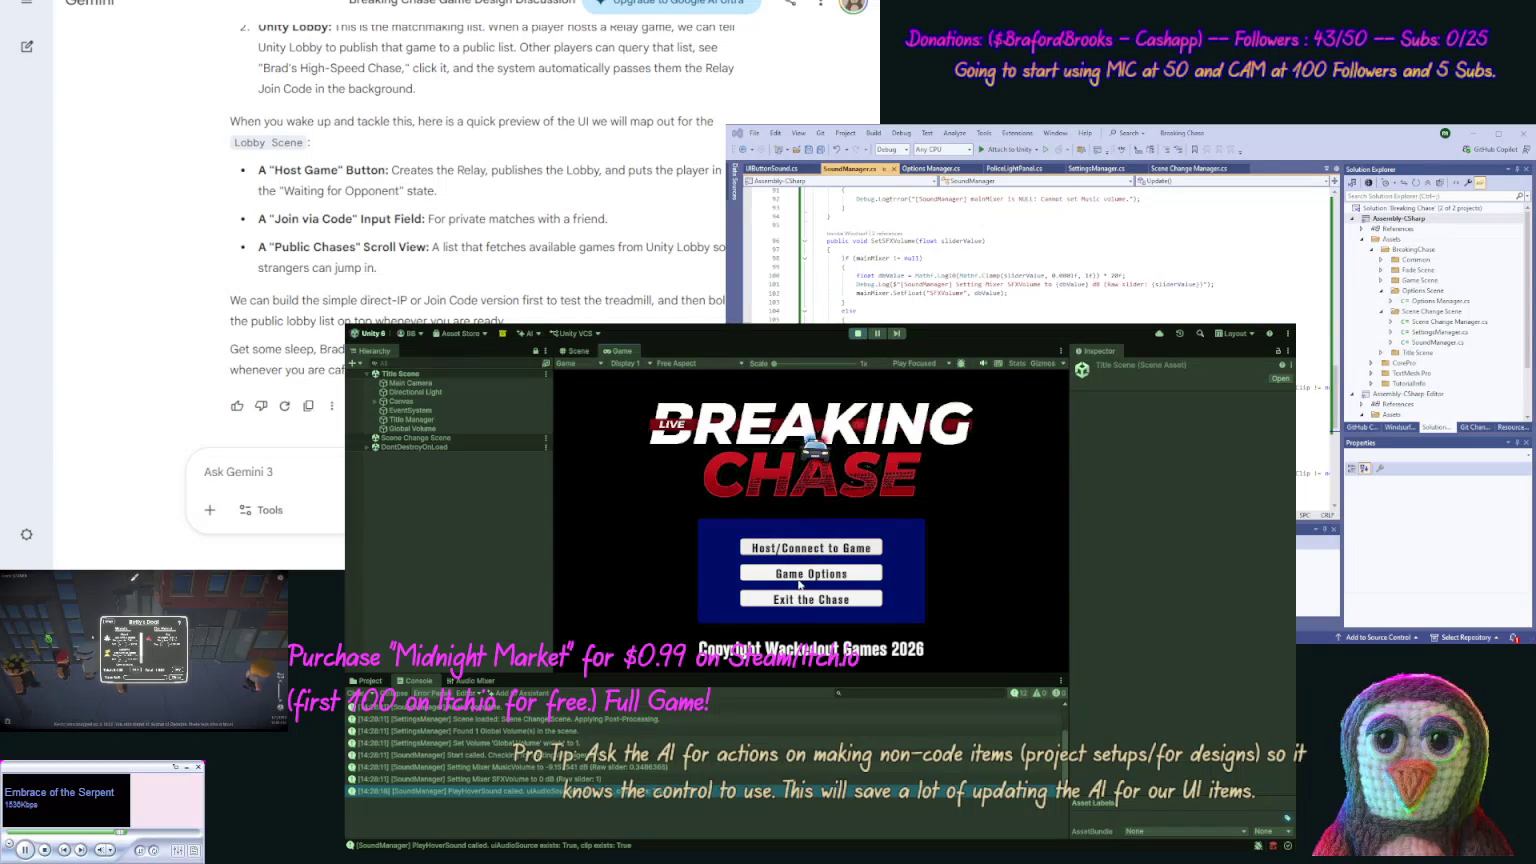
{"action": "left_click", "coordinate": [793, 614]}
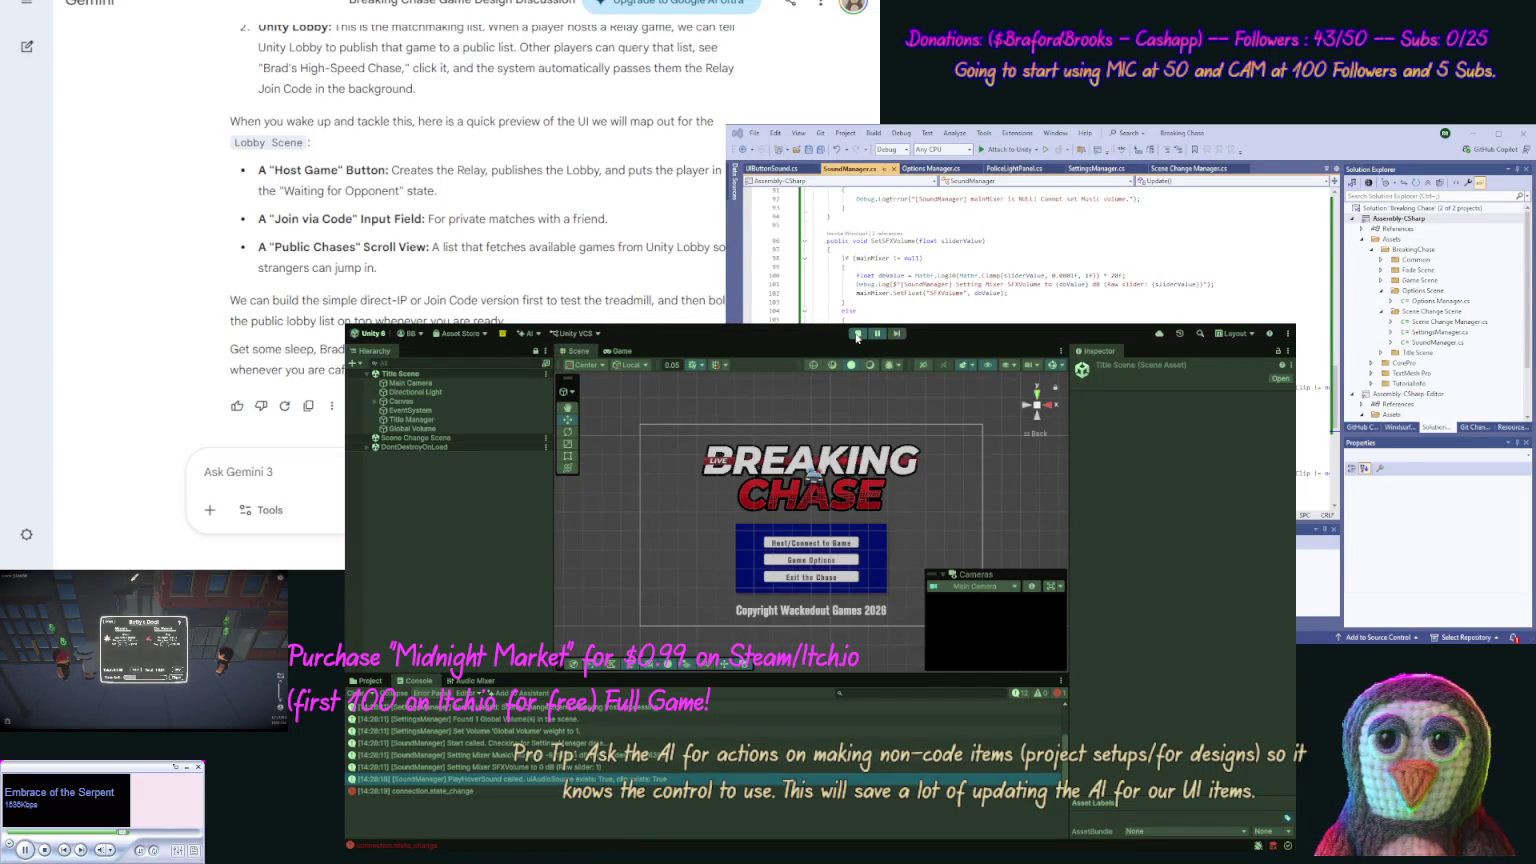
{"action": "left_click", "coordinate": [516, 791]}
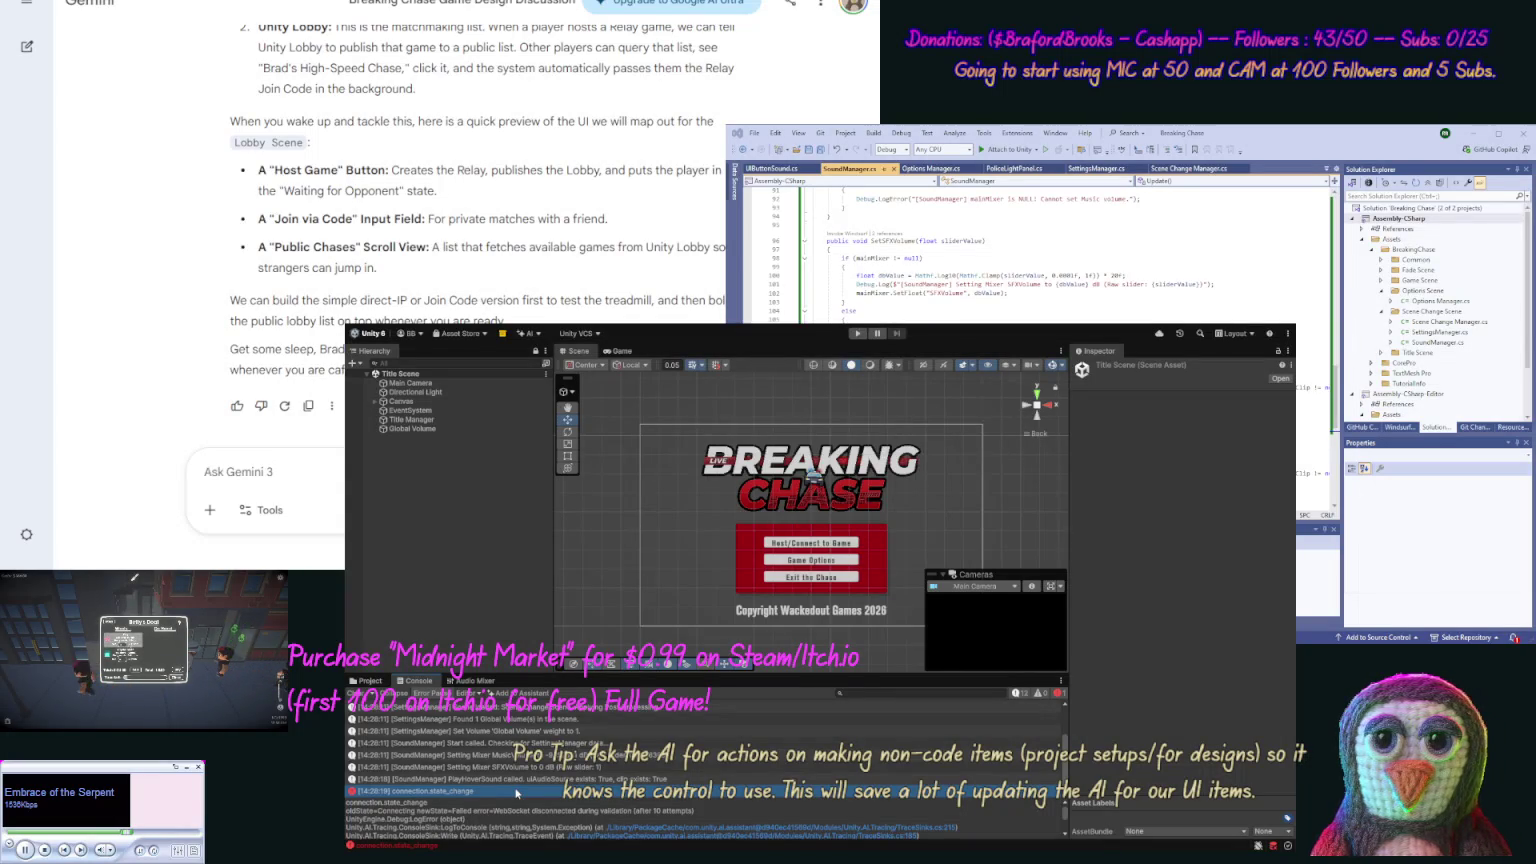
Send Gemini 'WE get [error]' with the pasted console log and a note on when it happens.
{"action": "scroll", "coordinate": [516, 791], "scroll_direction": "up", "scroll_amount": 2}
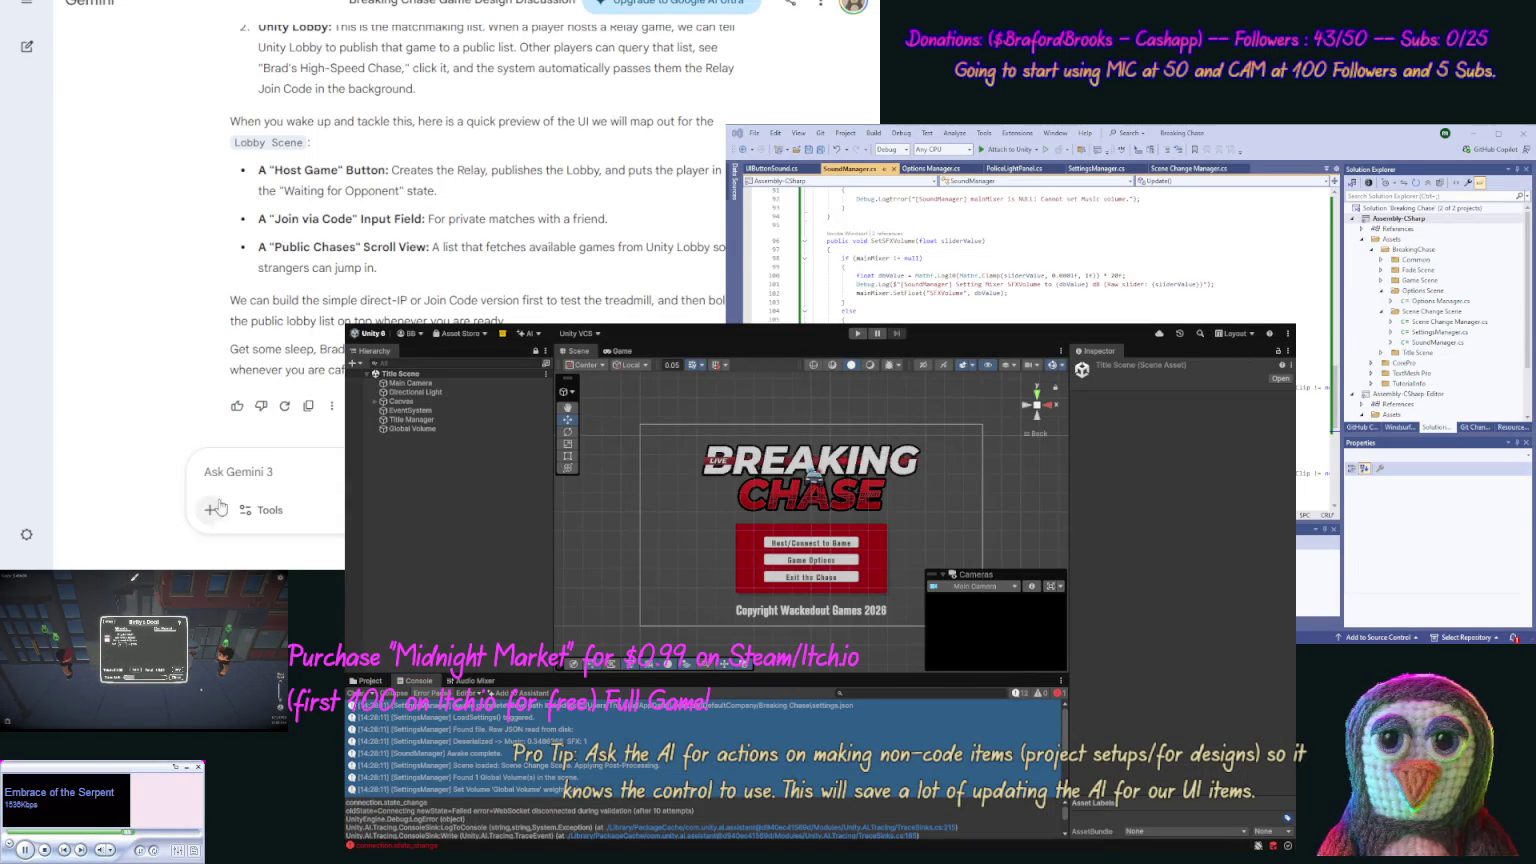
{"action": "left_click", "coordinate": [205, 471]}
{"action": "type", "text": "WE get [error"}
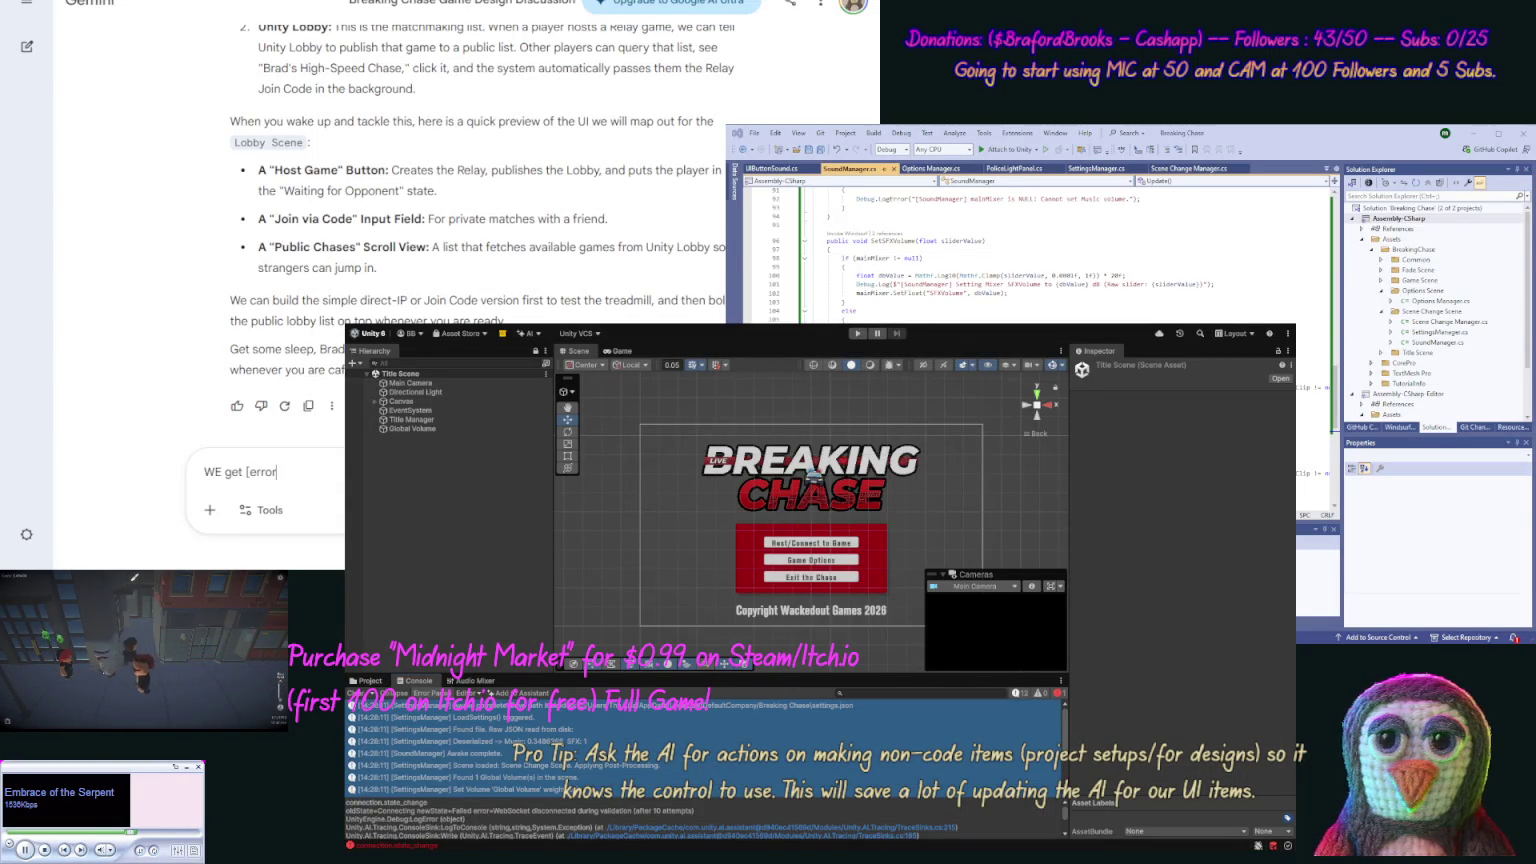
{"action": "key", "text": "ctrl+v"}
{"action": "type", "text": "[/error"}
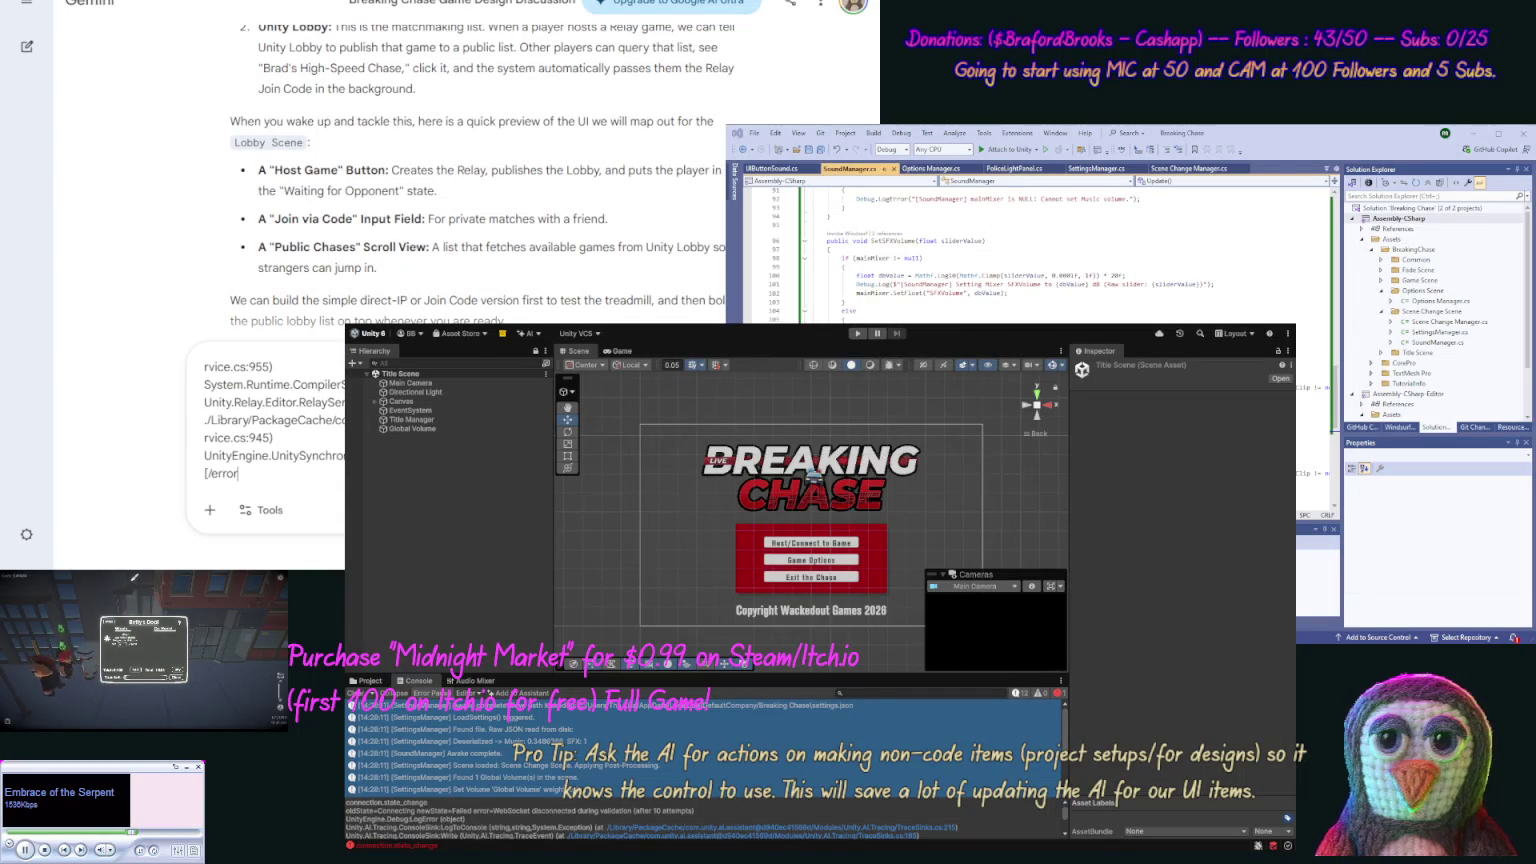
{"action": "type", "text": "] when moving the r"}
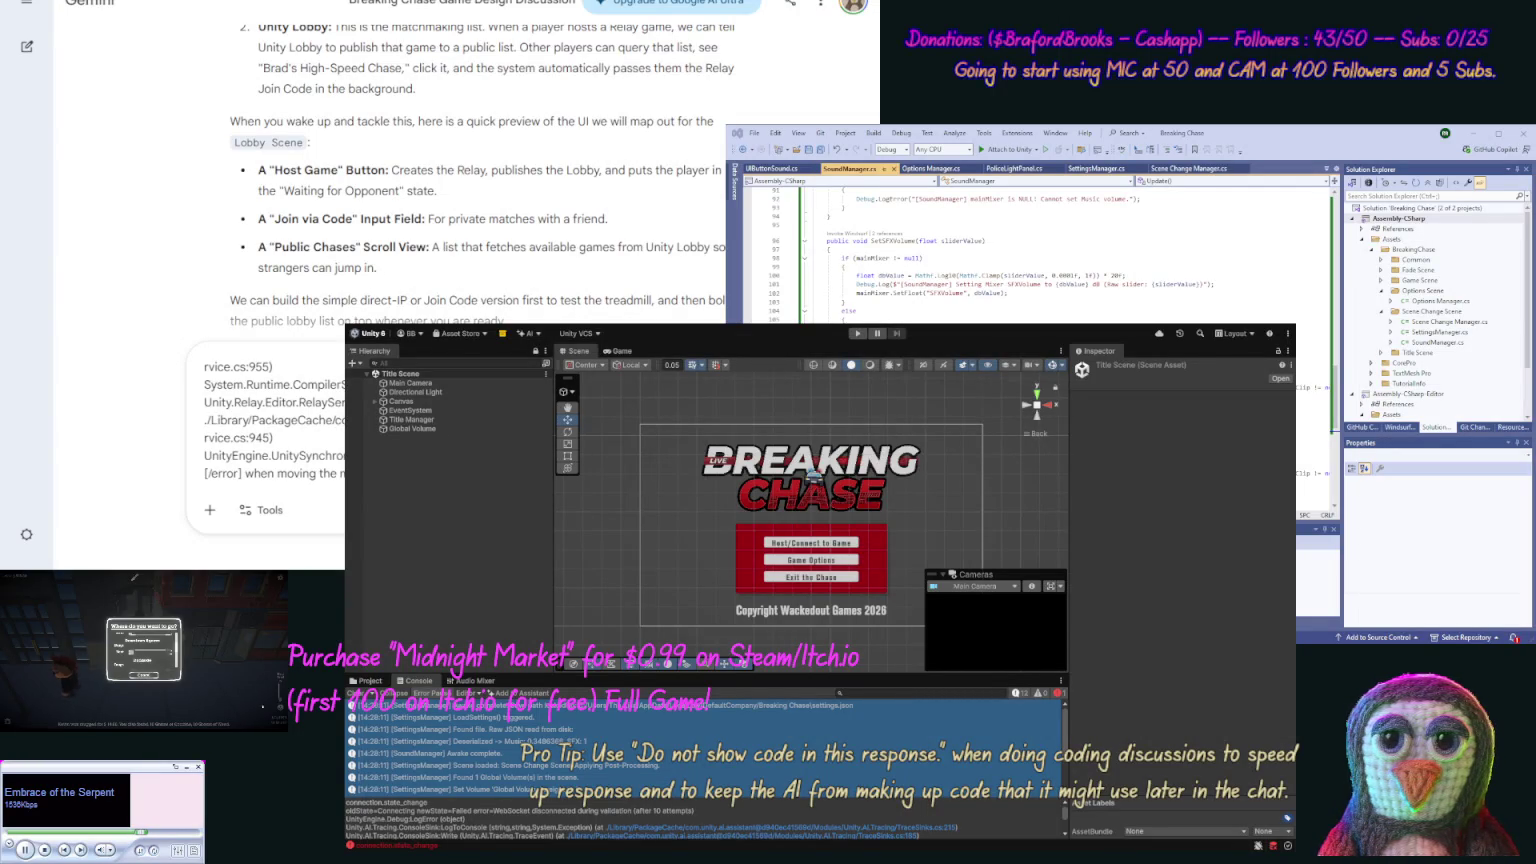
{"action": "key", "text": "Return"}
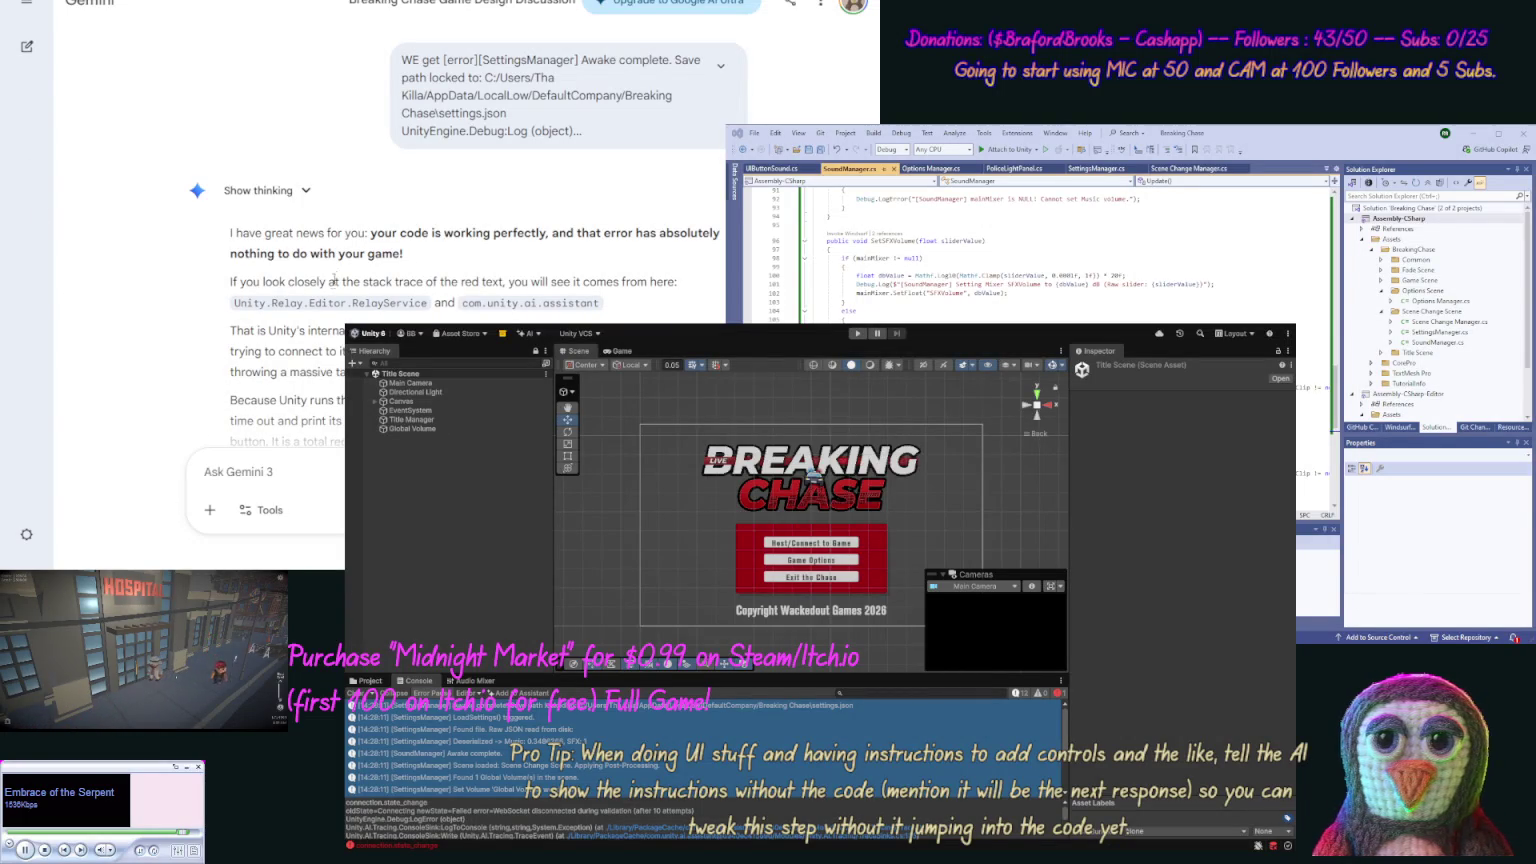
Scroll through Gemini's 'How to Fix the Spam' advice, then switch Unity to the Game view.
{"action": "scroll", "coordinate": [189, 288], "scroll_direction": "down", "scroll_amount": 2}
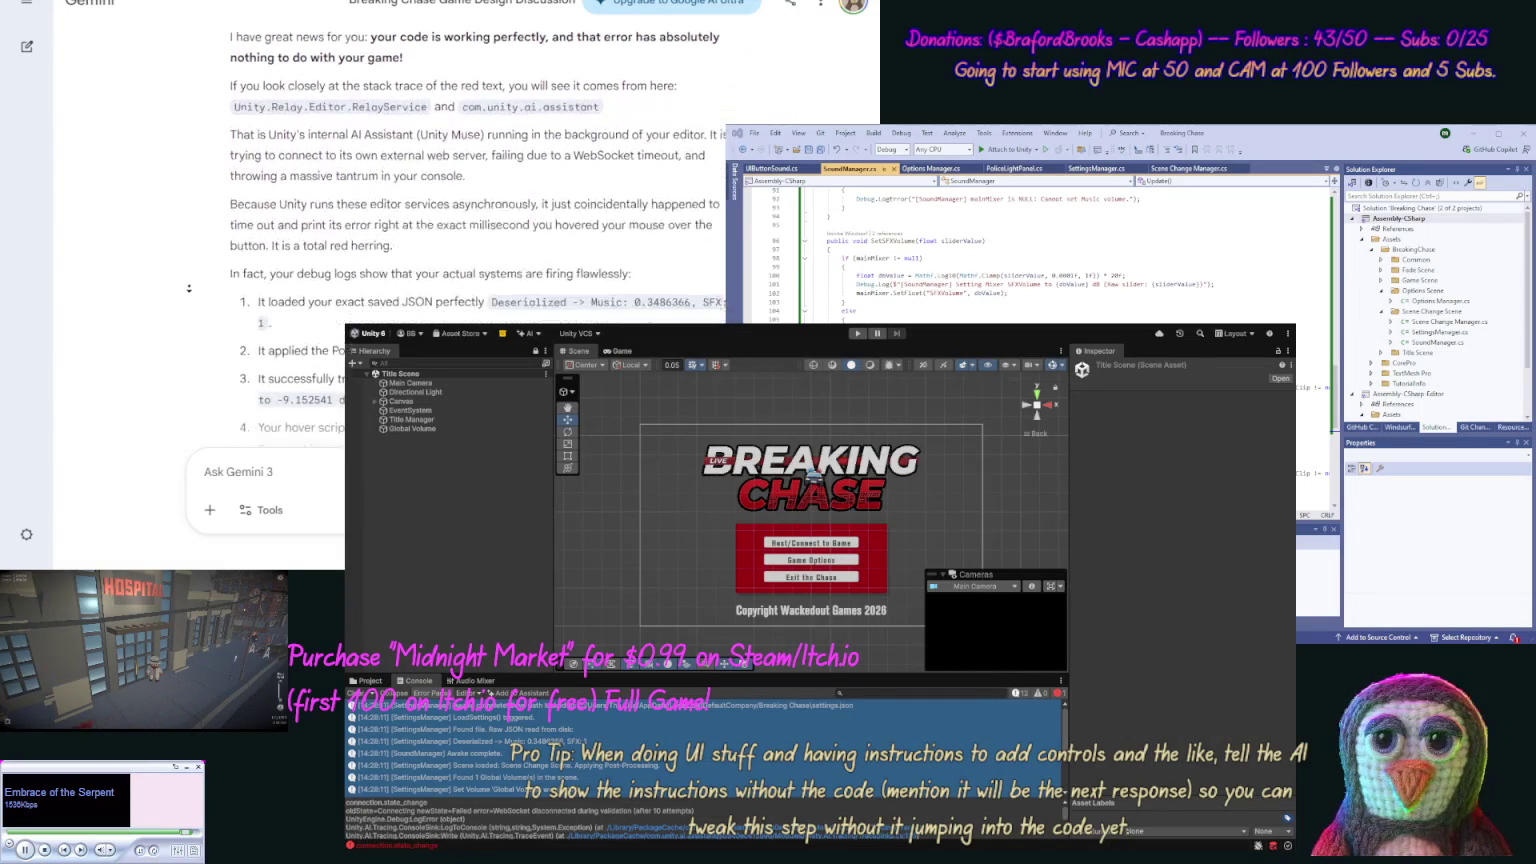
{"action": "scroll", "coordinate": [189, 288], "scroll_direction": "down", "scroll_amount": 1}
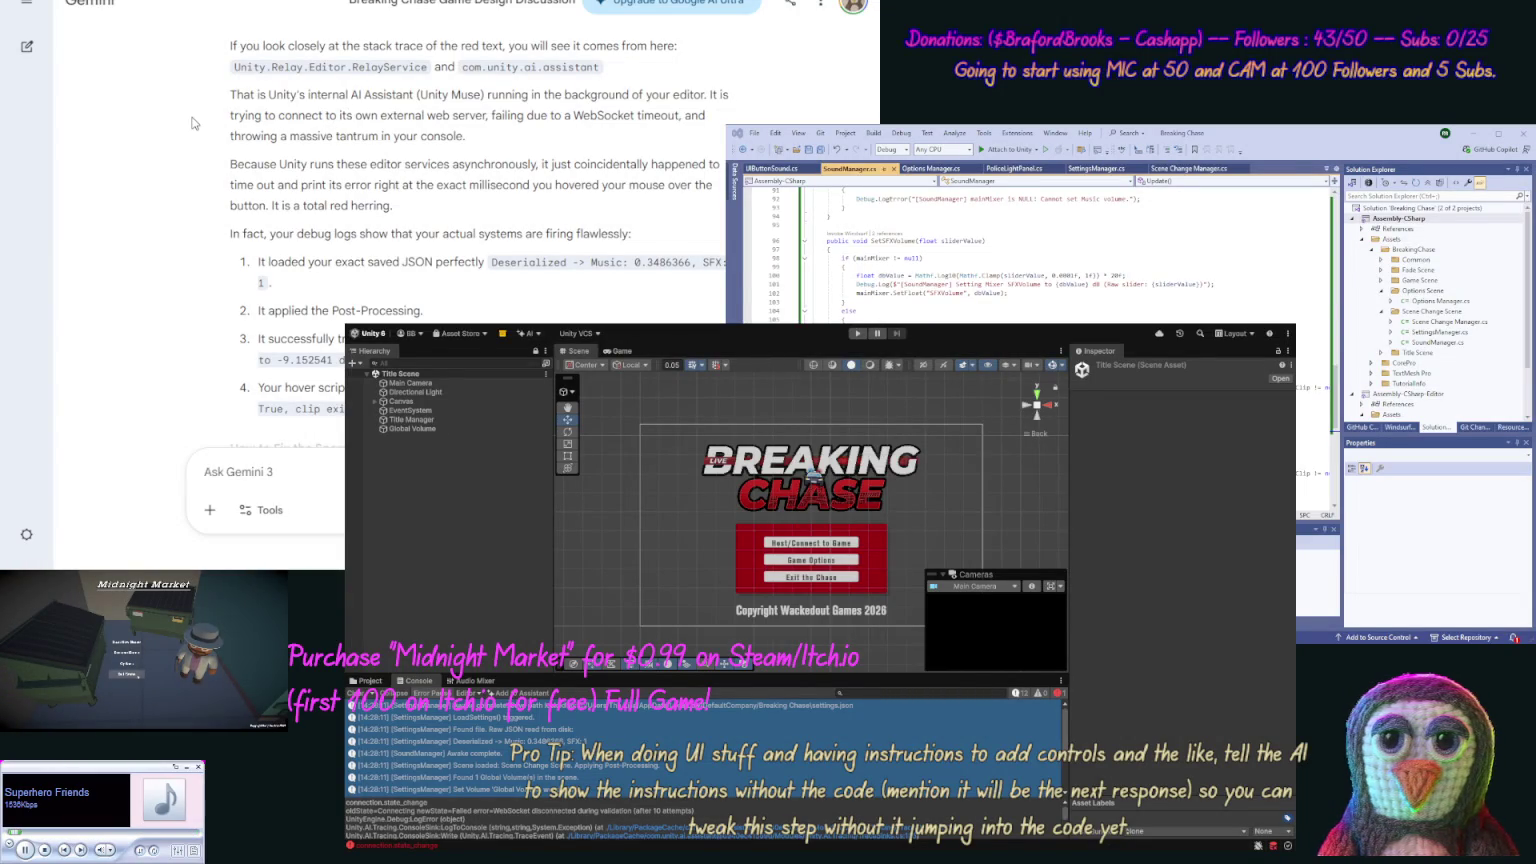
{"action": "scroll", "coordinate": [196, 118], "scroll_direction": "down", "scroll_amount": 5}
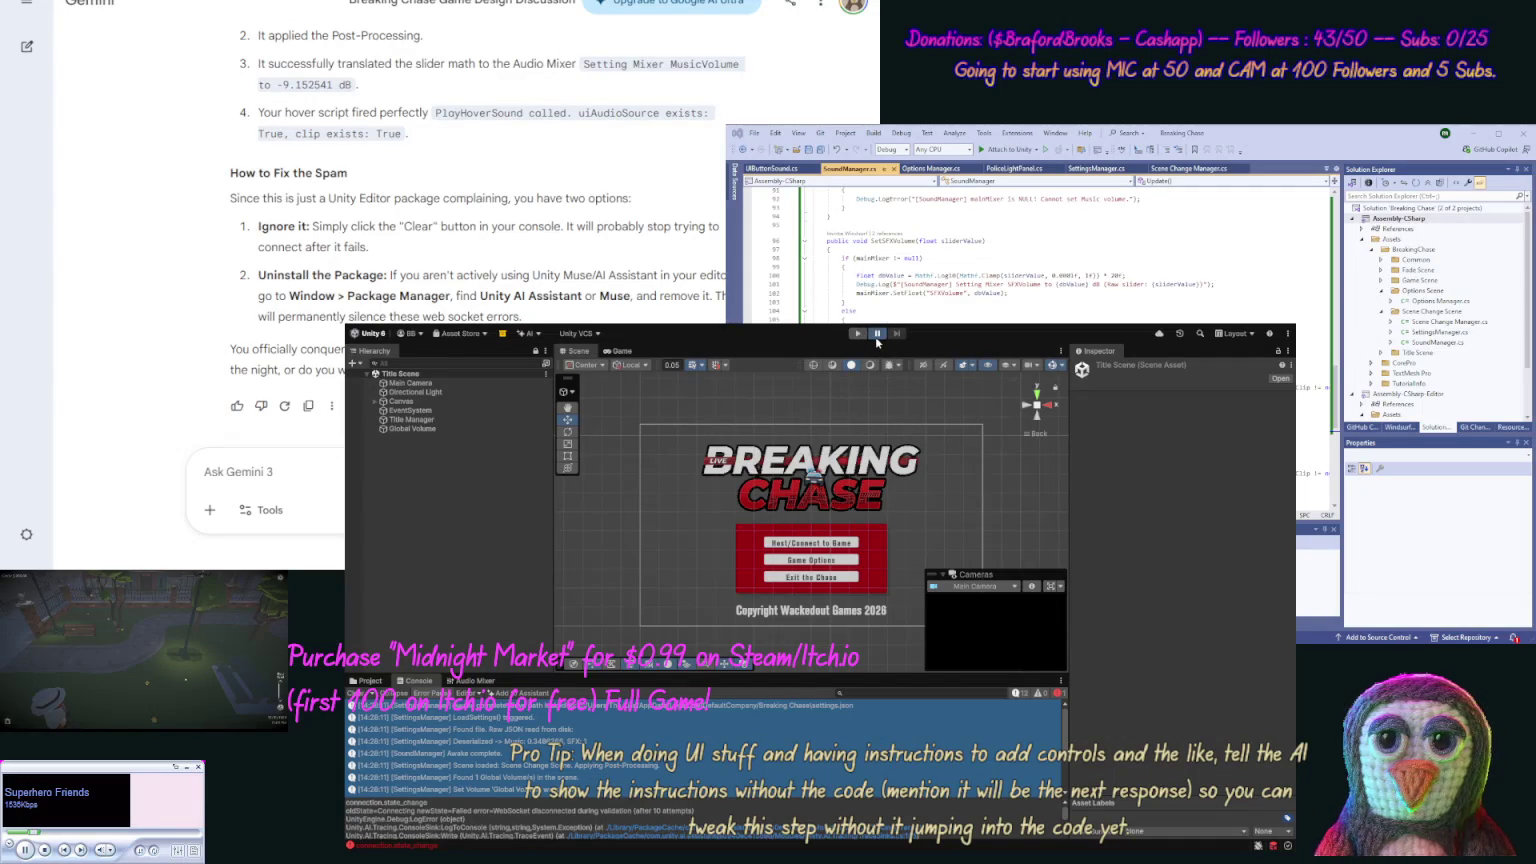
{"action": "left_click", "coordinate": [630, 354]}
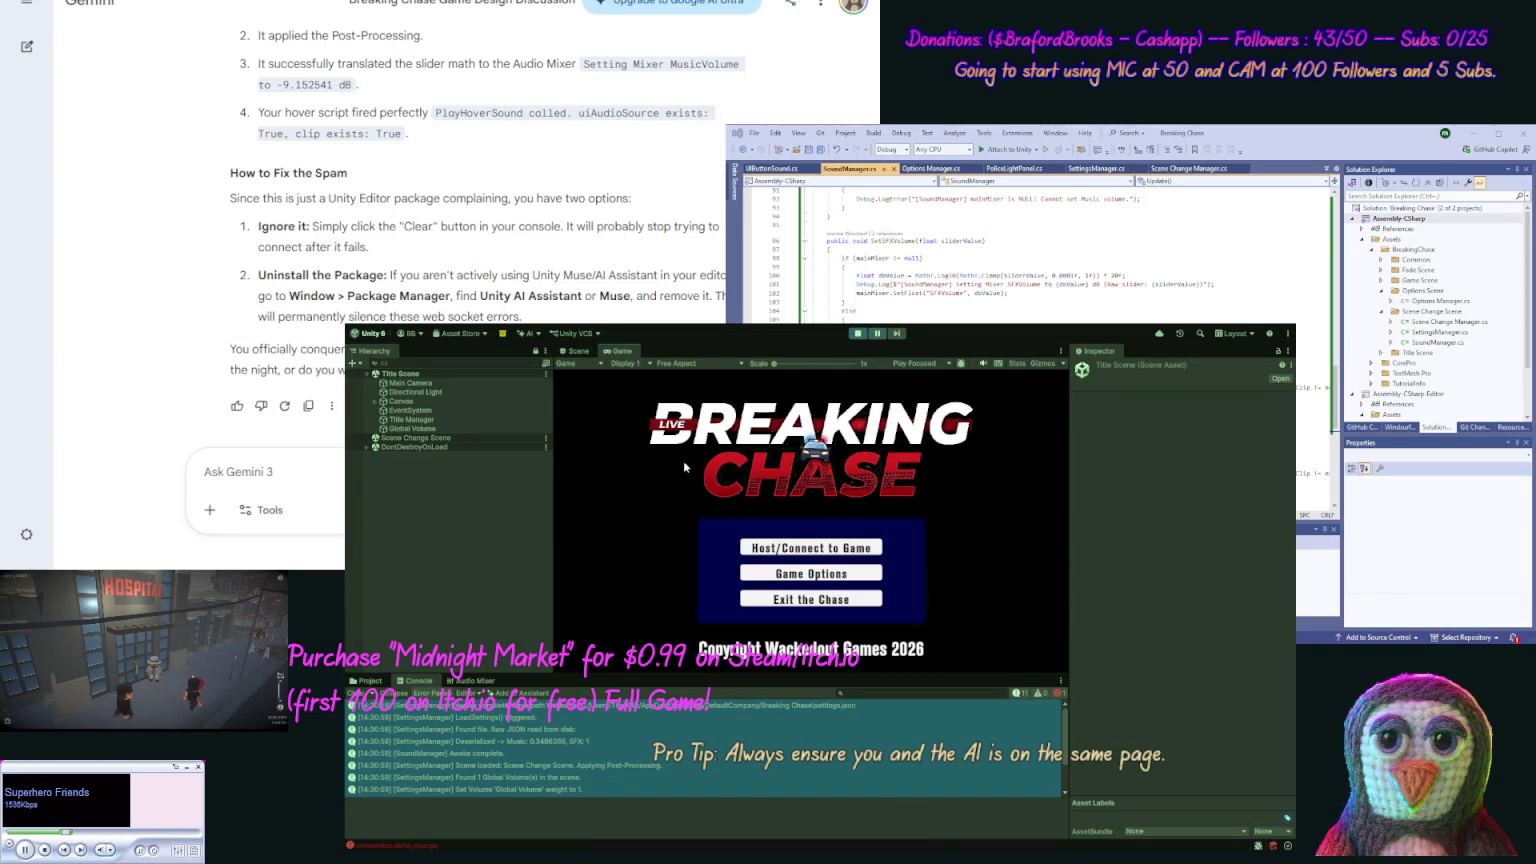
Play-test going from the title menu to the lobby, try Back to Title, then stop.
{"action": "left_click", "coordinate": [600, 731]}
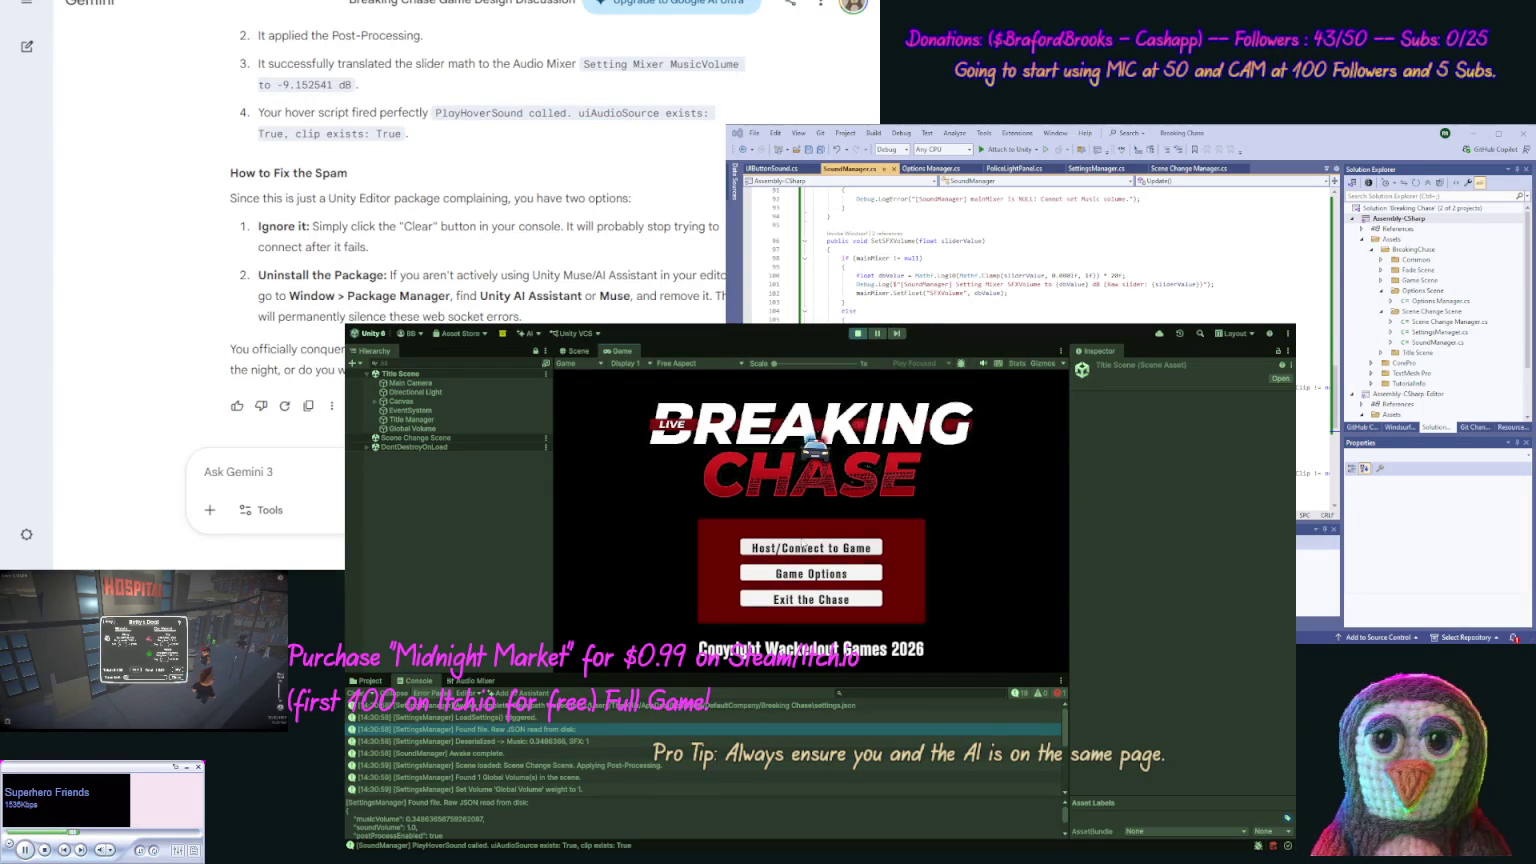
{"action": "left_click", "coordinate": [802, 554]}
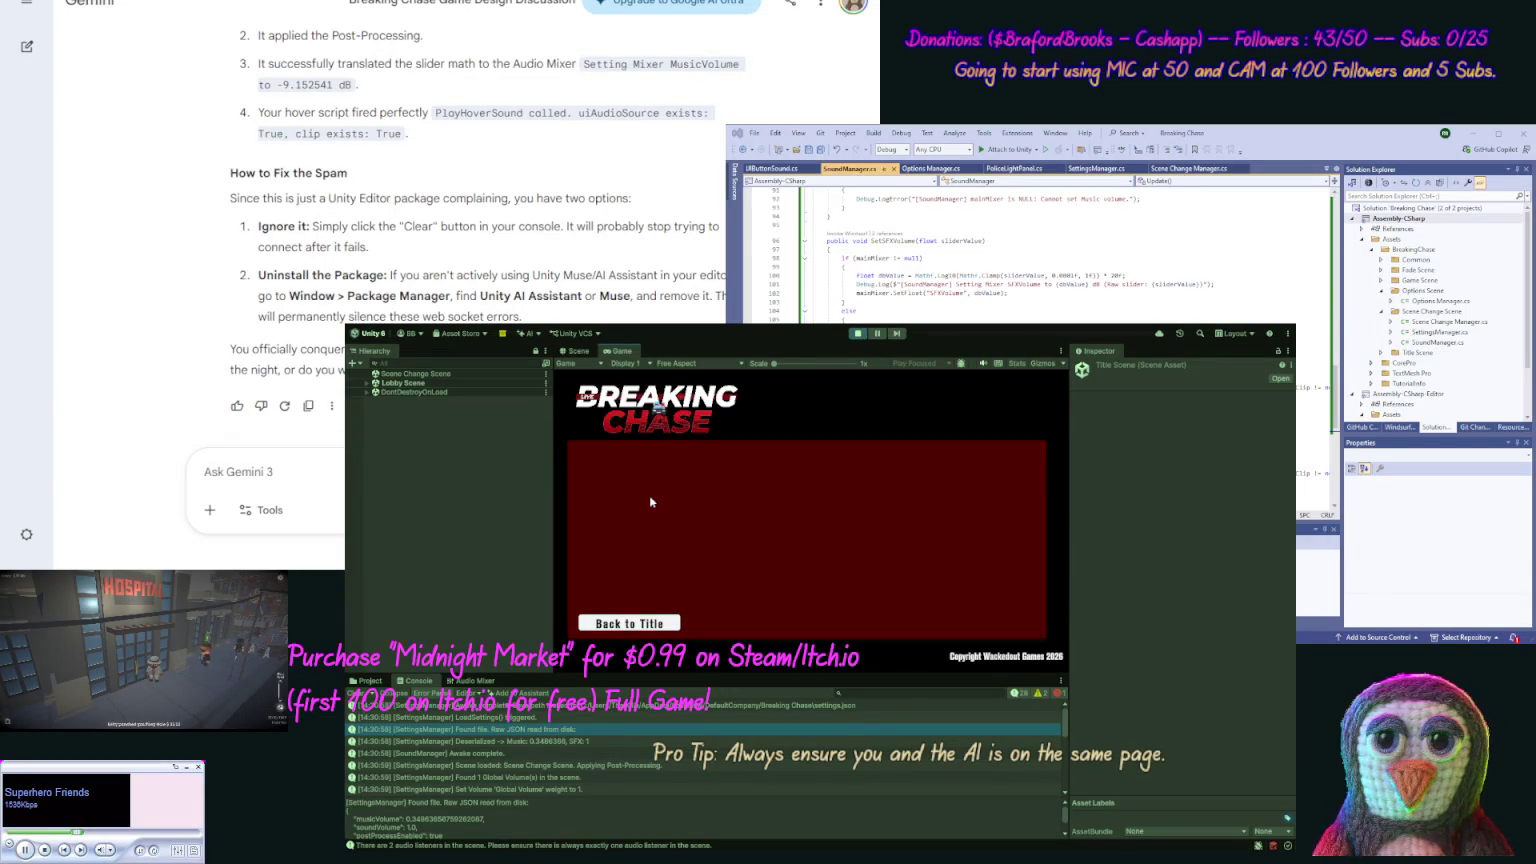
{"action": "left_click", "coordinate": [648, 618]}
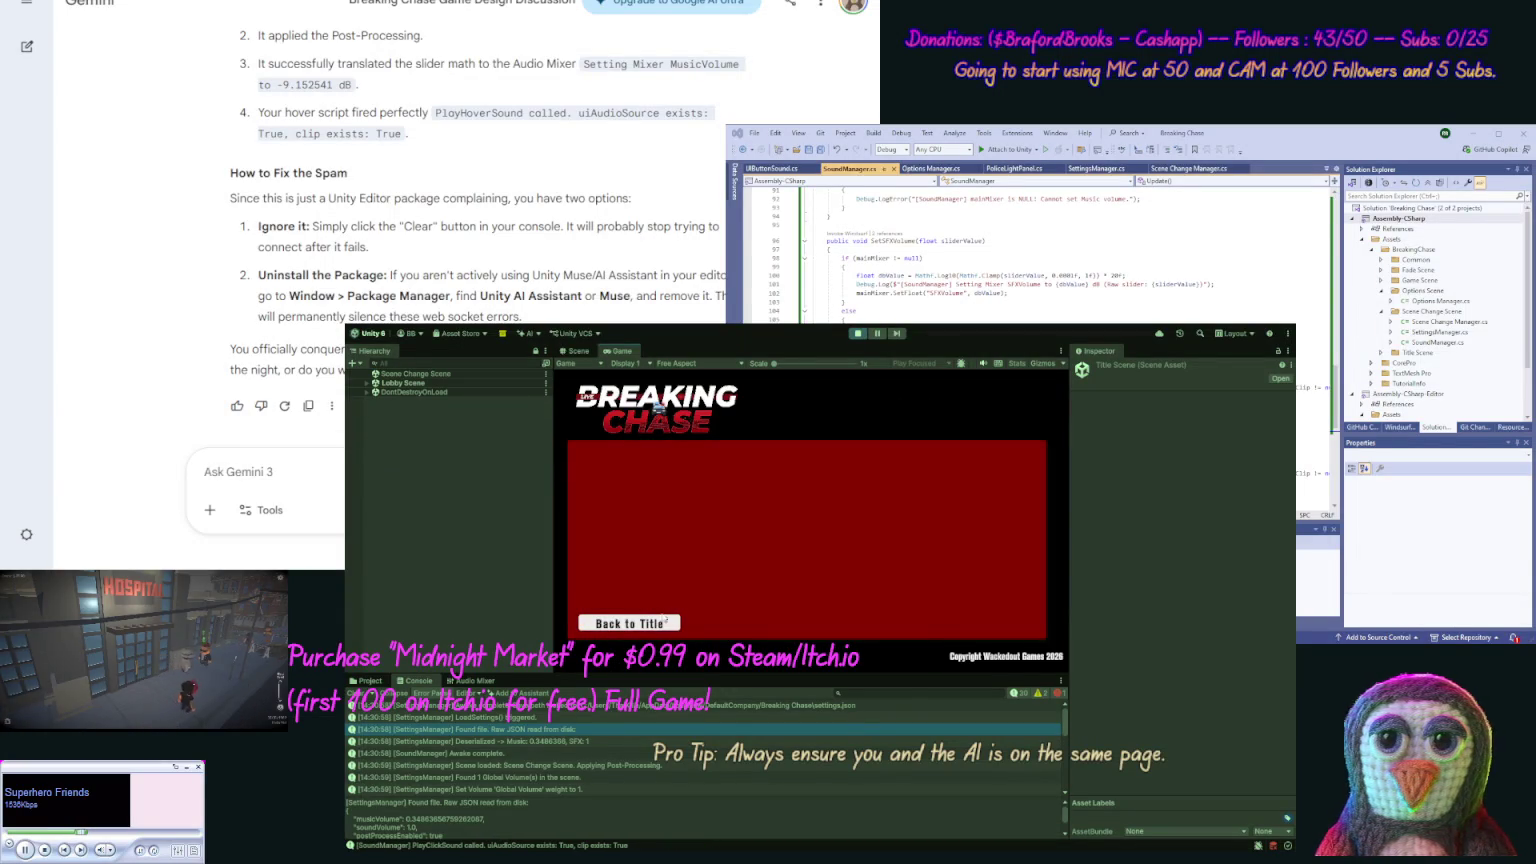
{"action": "left_click", "coordinate": [664, 618]}
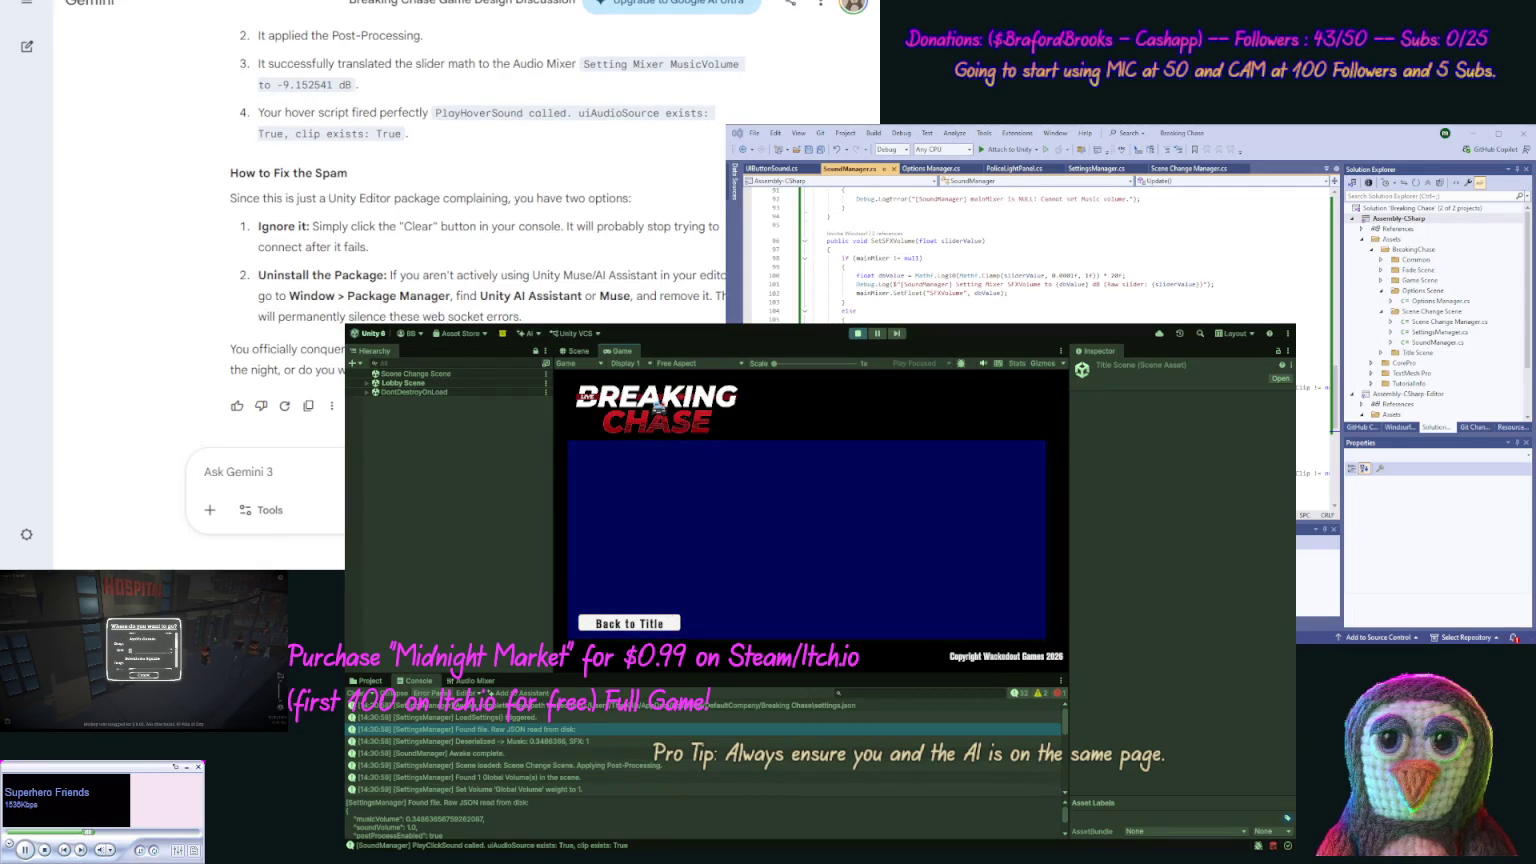
{"action": "left_click", "coordinate": [857, 333]}
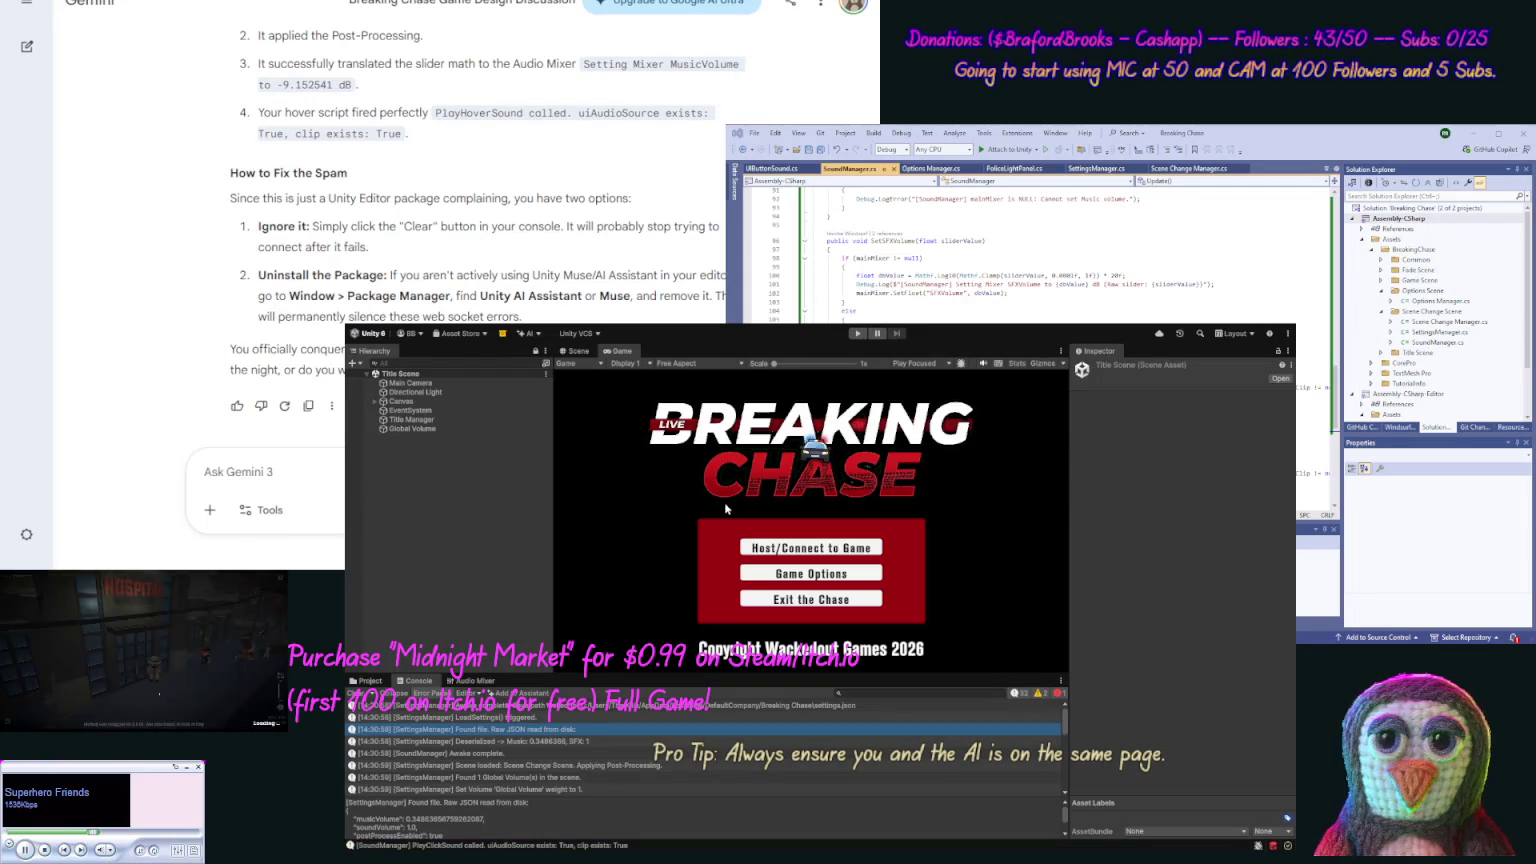
Open the Lobby Scene from its folder in the Project window.
{"action": "left_click", "coordinate": [372, 682]}
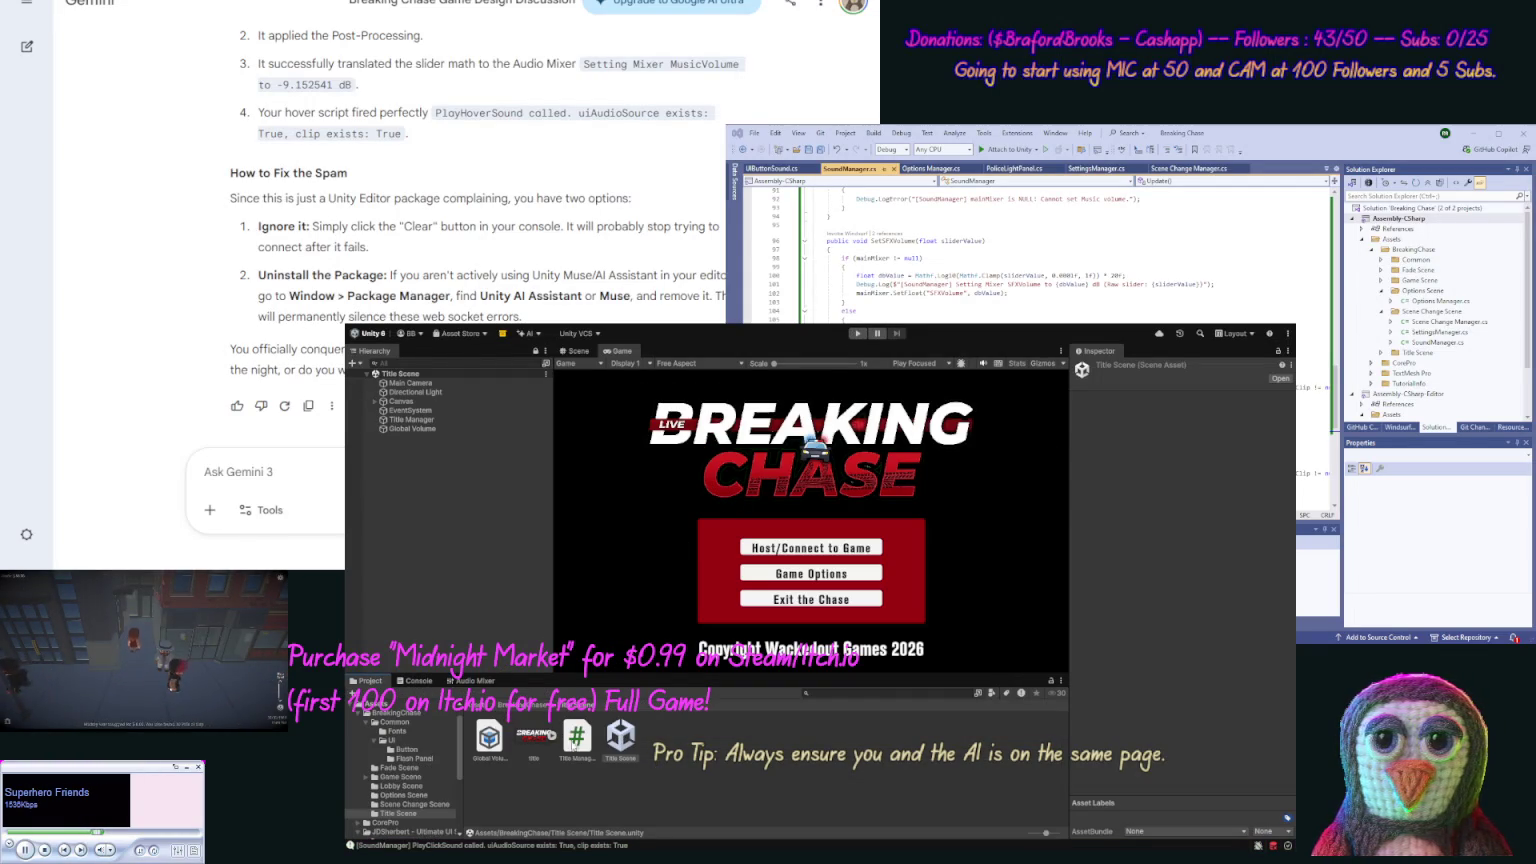
{"action": "left_click", "coordinate": [401, 786]}
{"action": "double_click", "coordinate": [490, 740]}
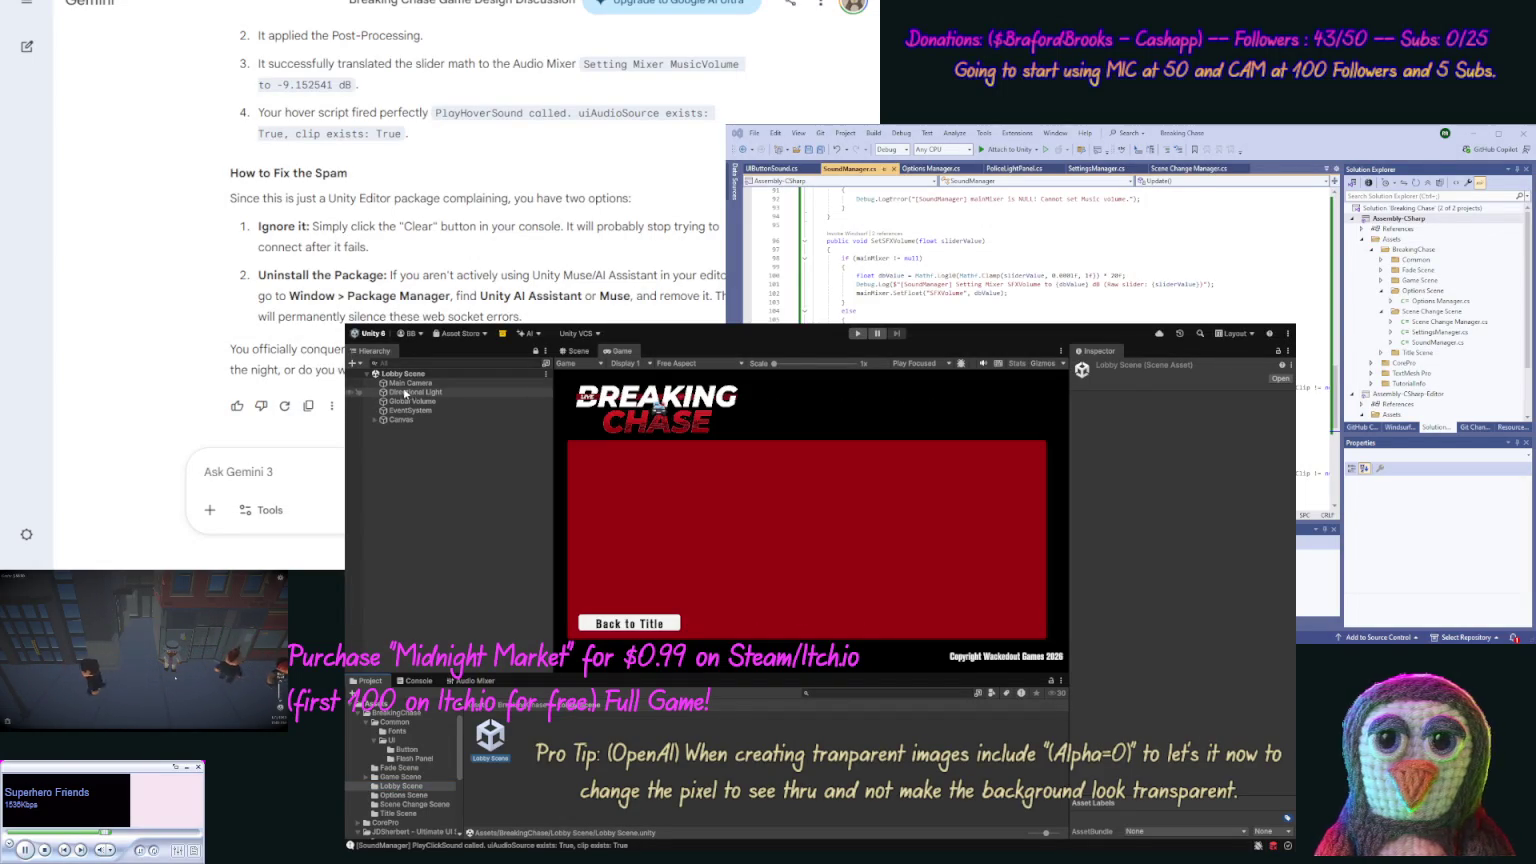
Select Canvas > Main Panel > Menu Items Shadow > Menu Items and scroll to Police Light Panel.
{"action": "left_click", "coordinate": [374, 419]}
{"action": "left_click", "coordinate": [384, 428]}
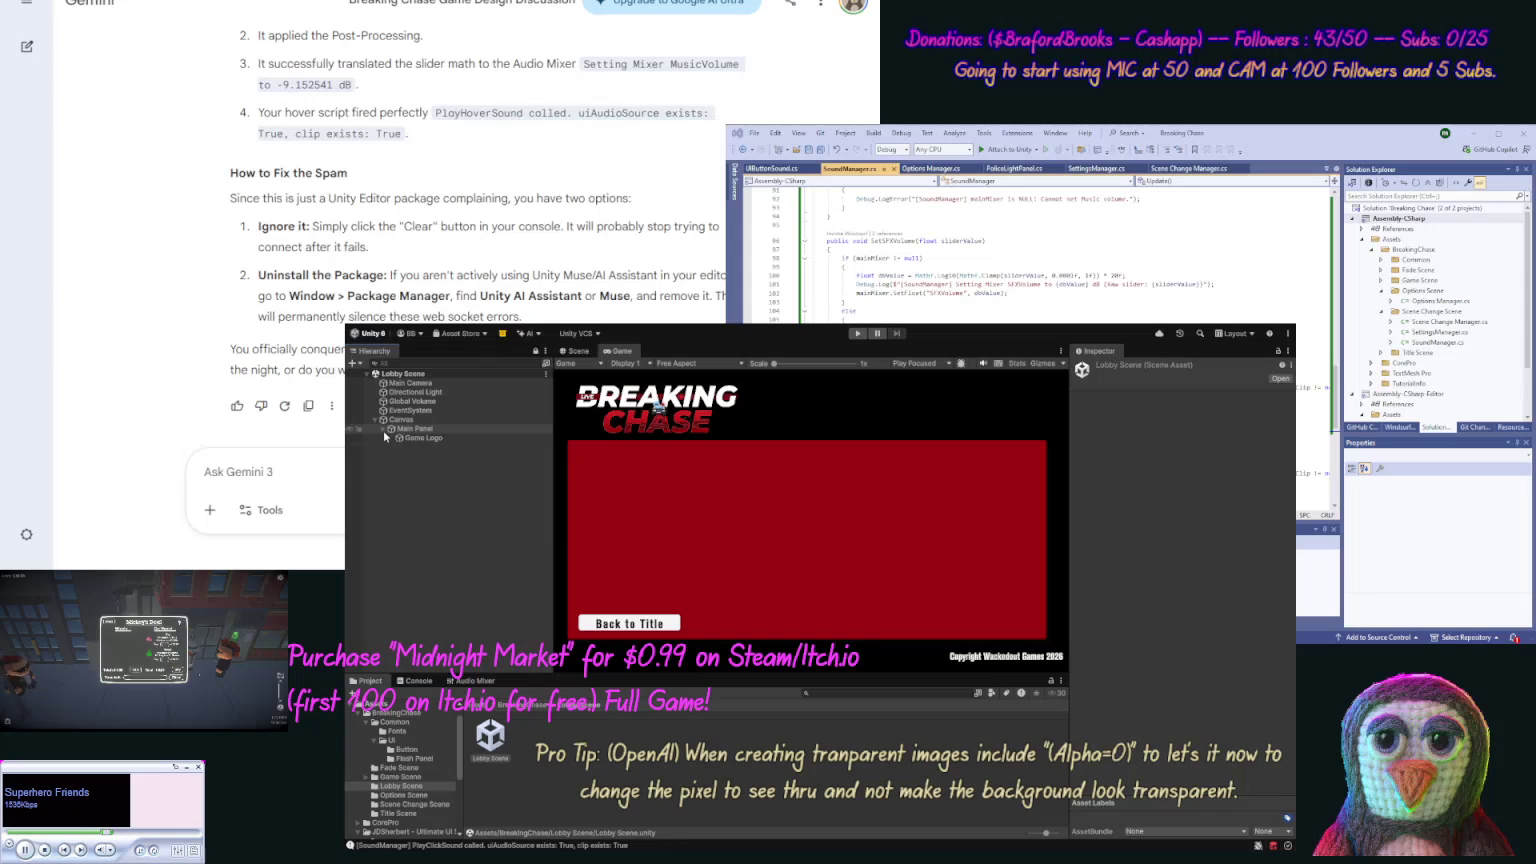
{"action": "left_click", "coordinate": [390, 446]}
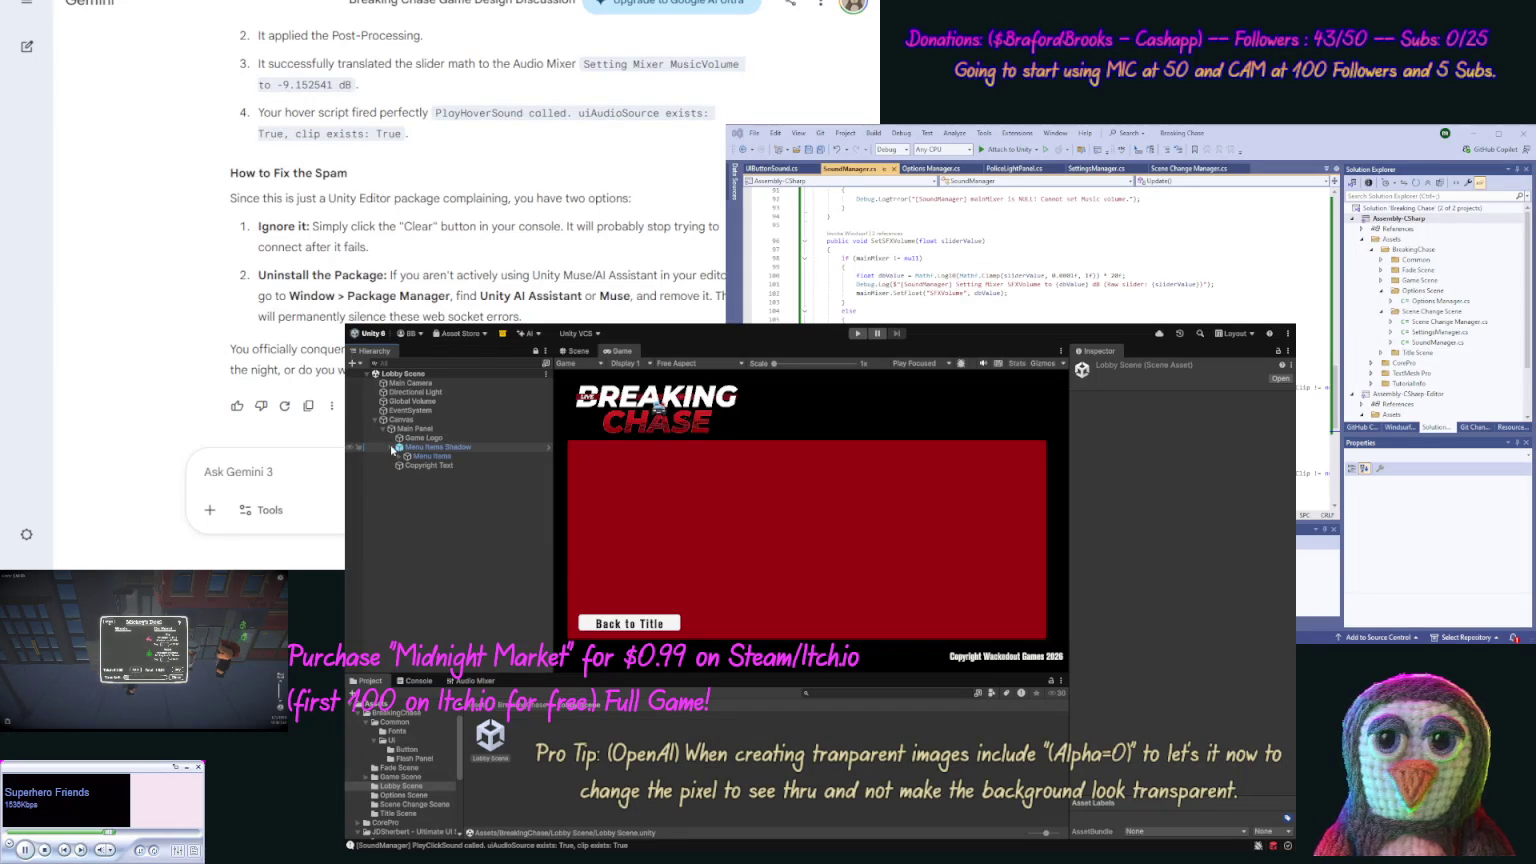
{"action": "left_click", "coordinate": [412, 447]}
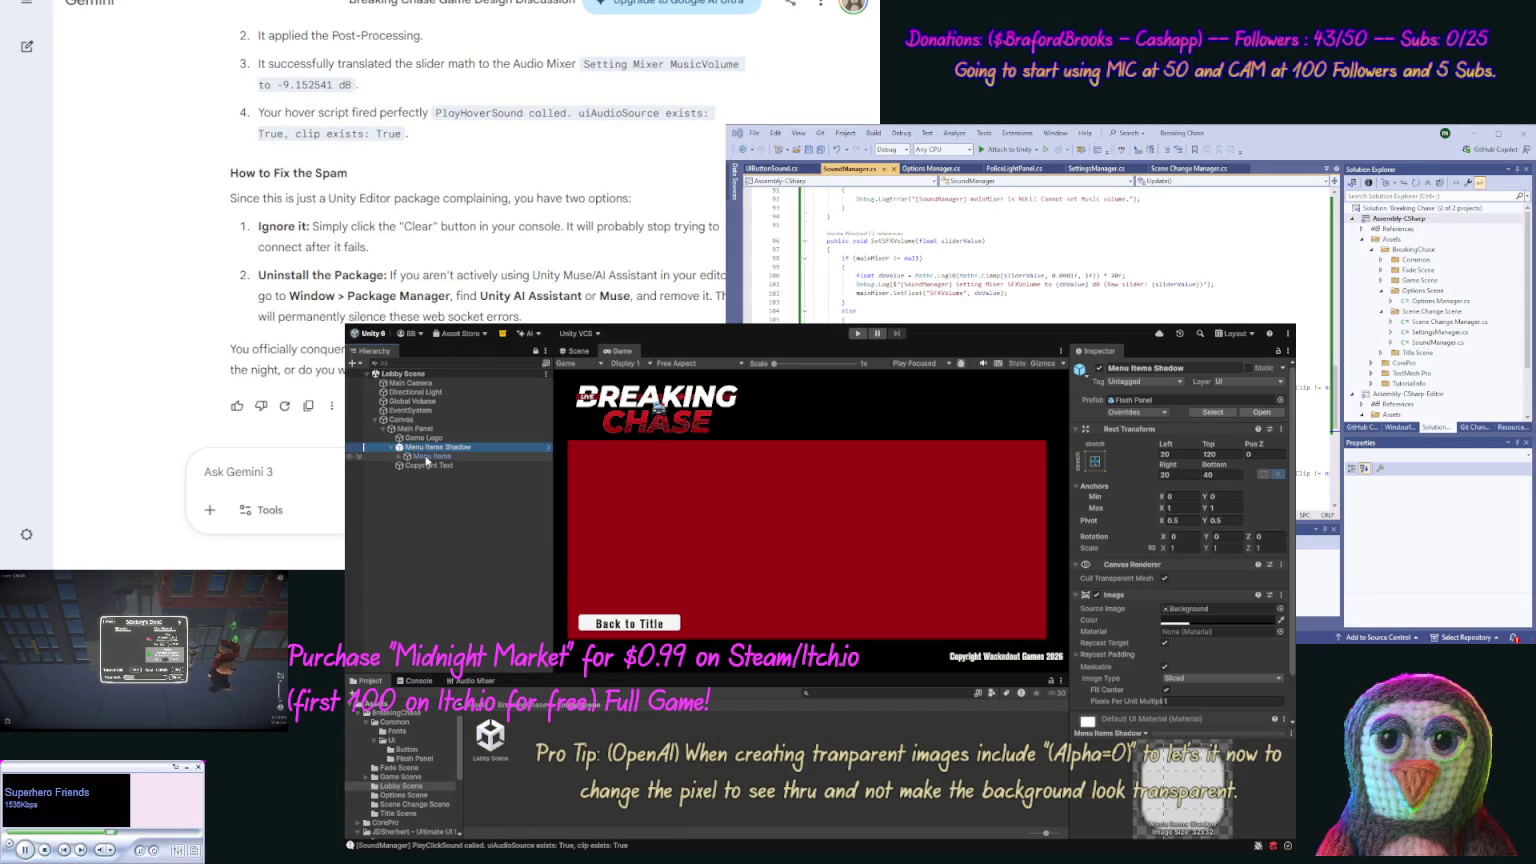
{"action": "left_click", "coordinate": [428, 457]}
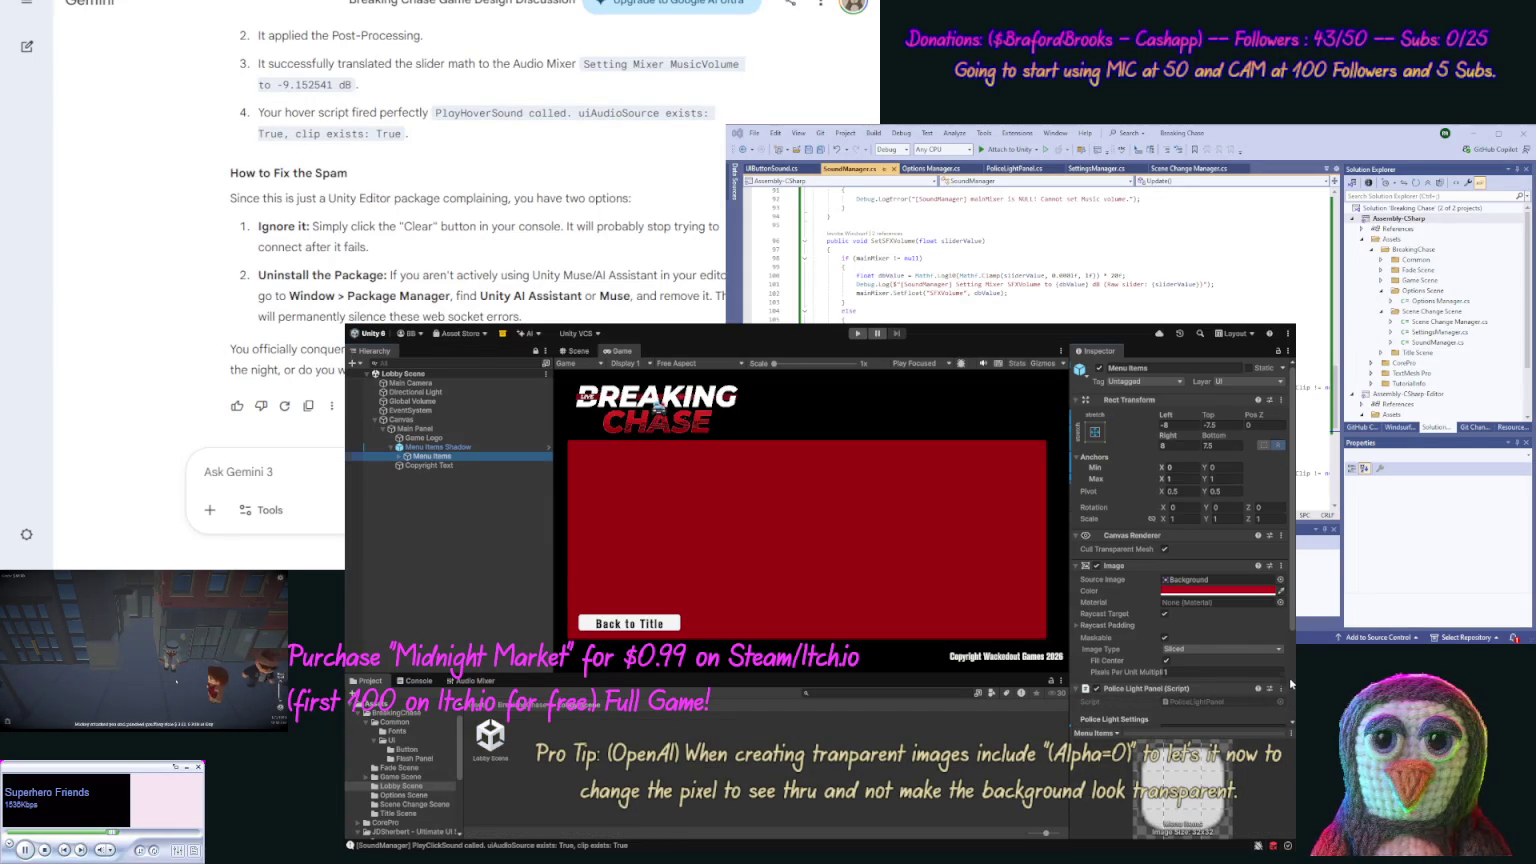
{"action": "scroll", "coordinate": [1289, 677], "scroll_direction": "down", "scroll_amount": 3}
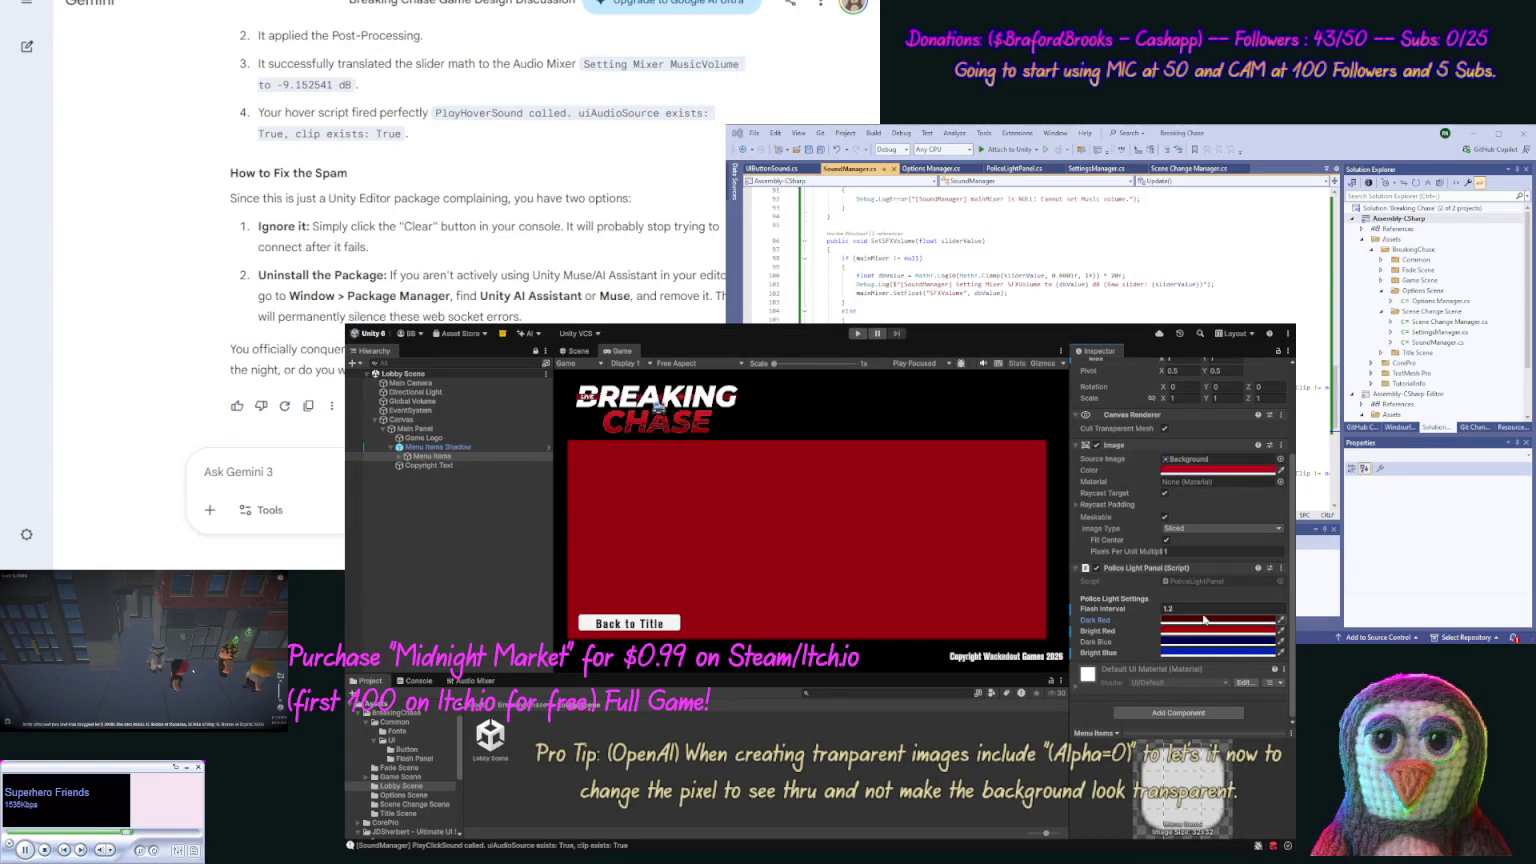
Try pasting a bright red into the Dark Red colour, undo it, and select Dark Red.
{"action": "key", "text": "ctrl+v"}
{"action": "key", "text": "ctrl+z"}
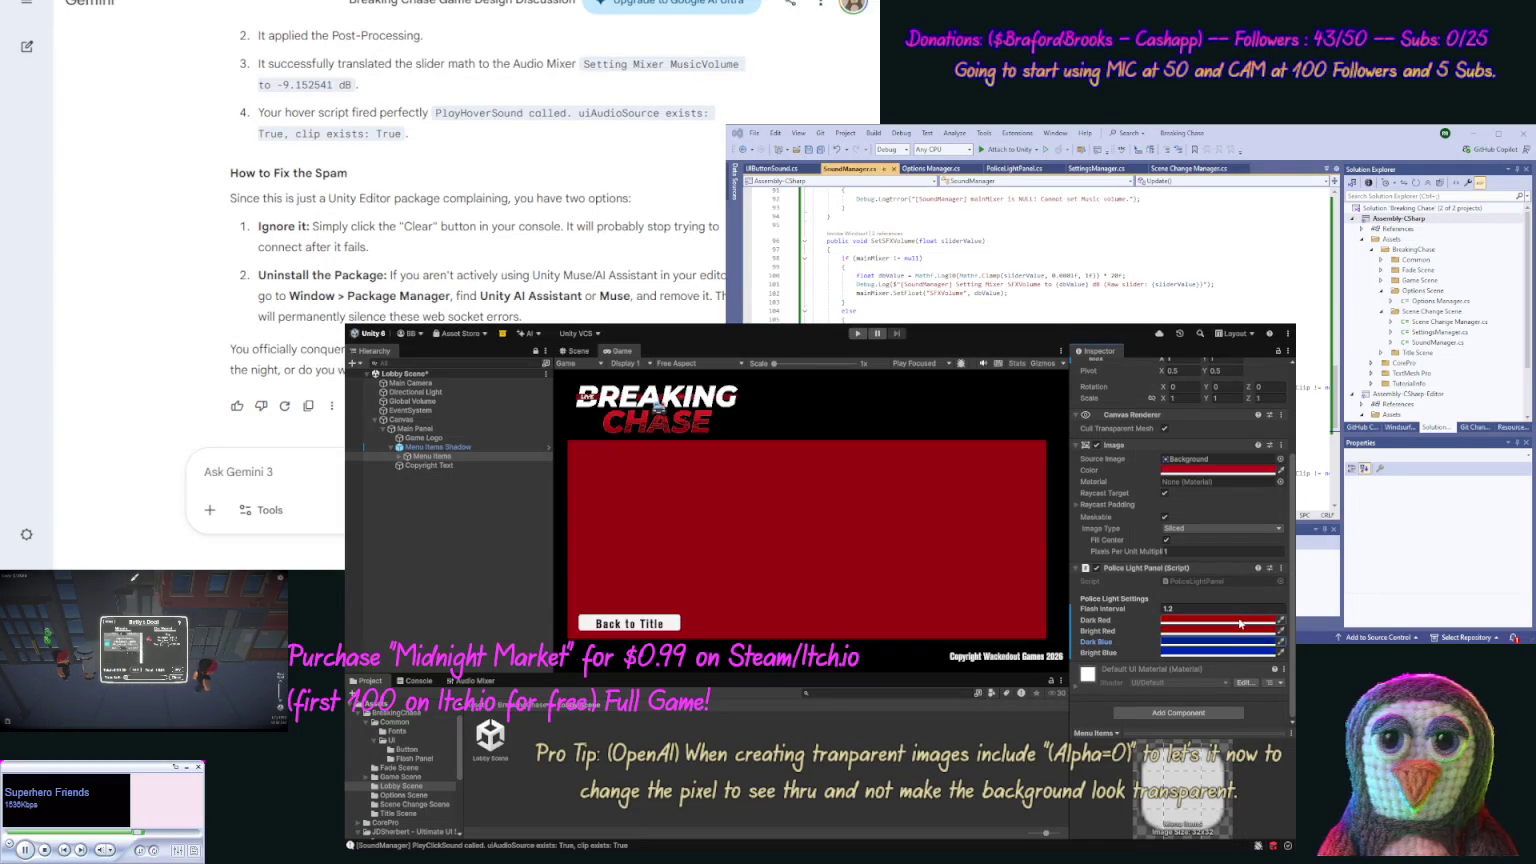
{"action": "left_click", "coordinate": [1239, 623]}
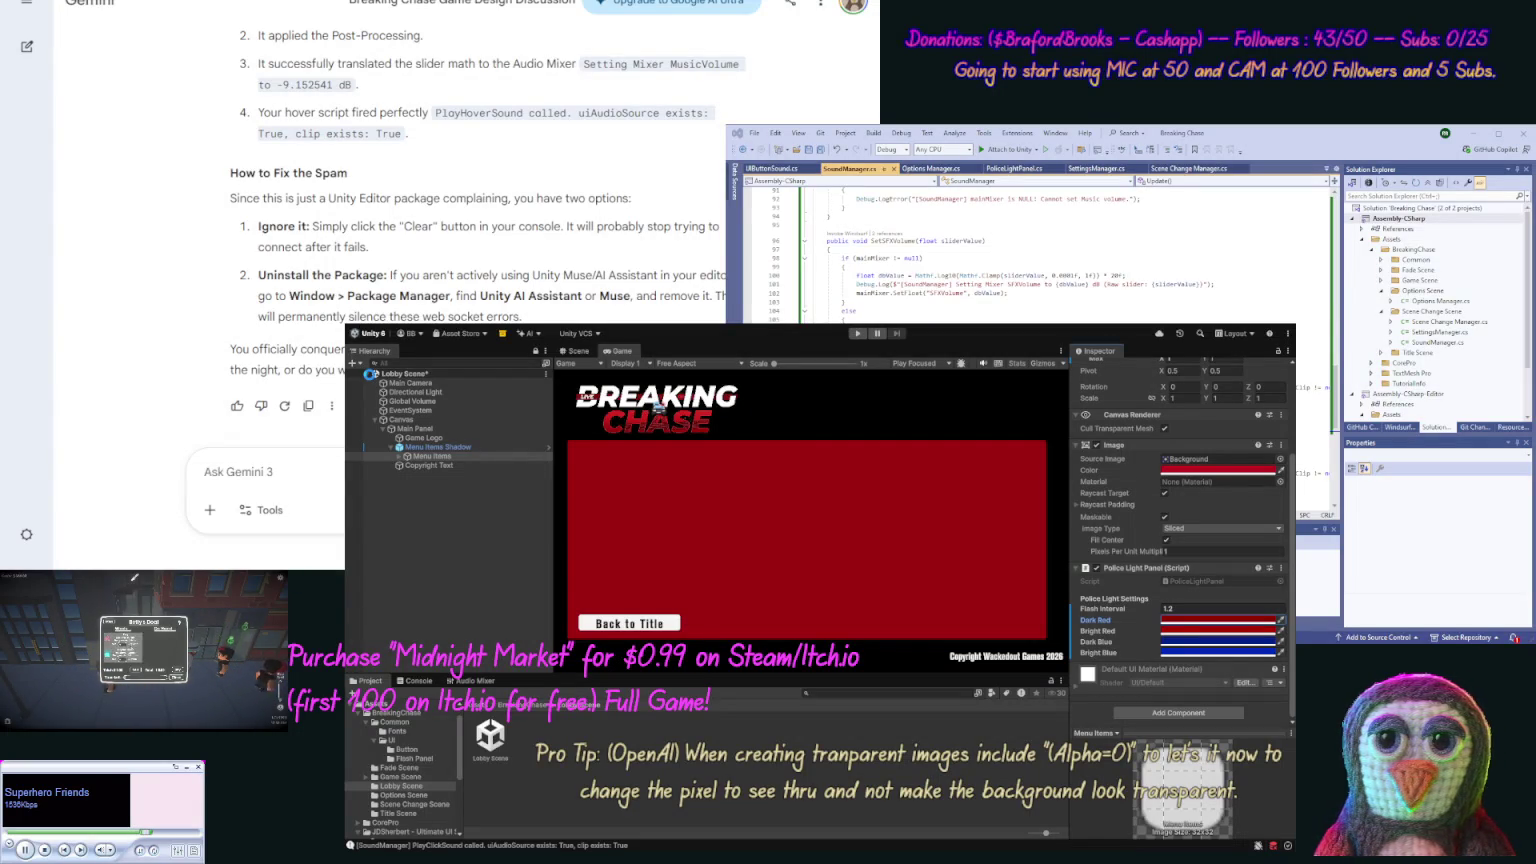
Open the Title Scene and play through Options, back to the main menu, then Host to the lobby.
{"action": "left_click", "coordinate": [406, 813]}
{"action": "double_click", "coordinate": [621, 736]}
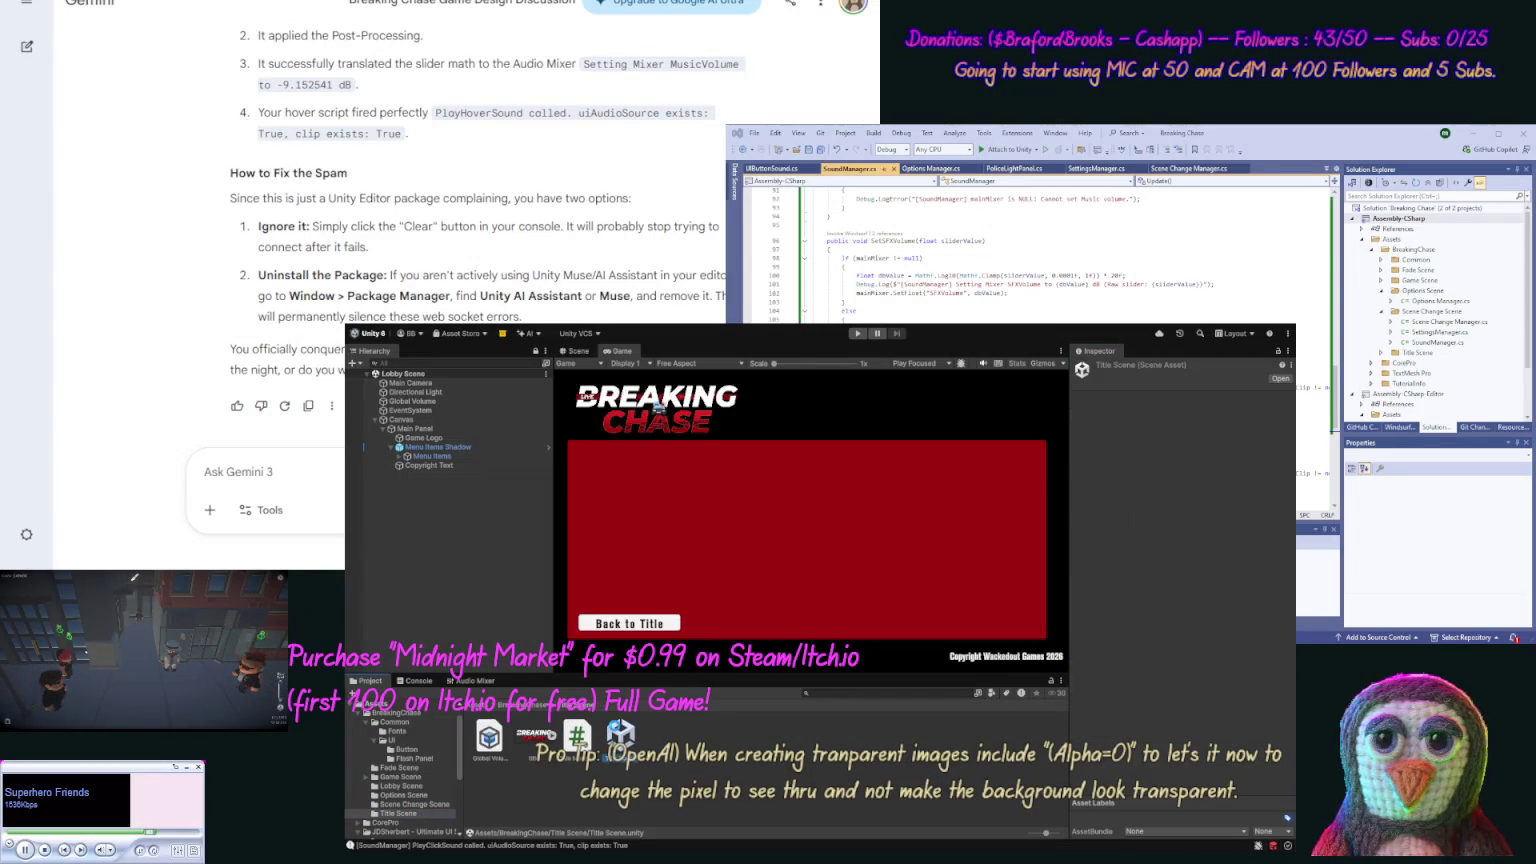
{"action": "left_click", "coordinate": [857, 333]}
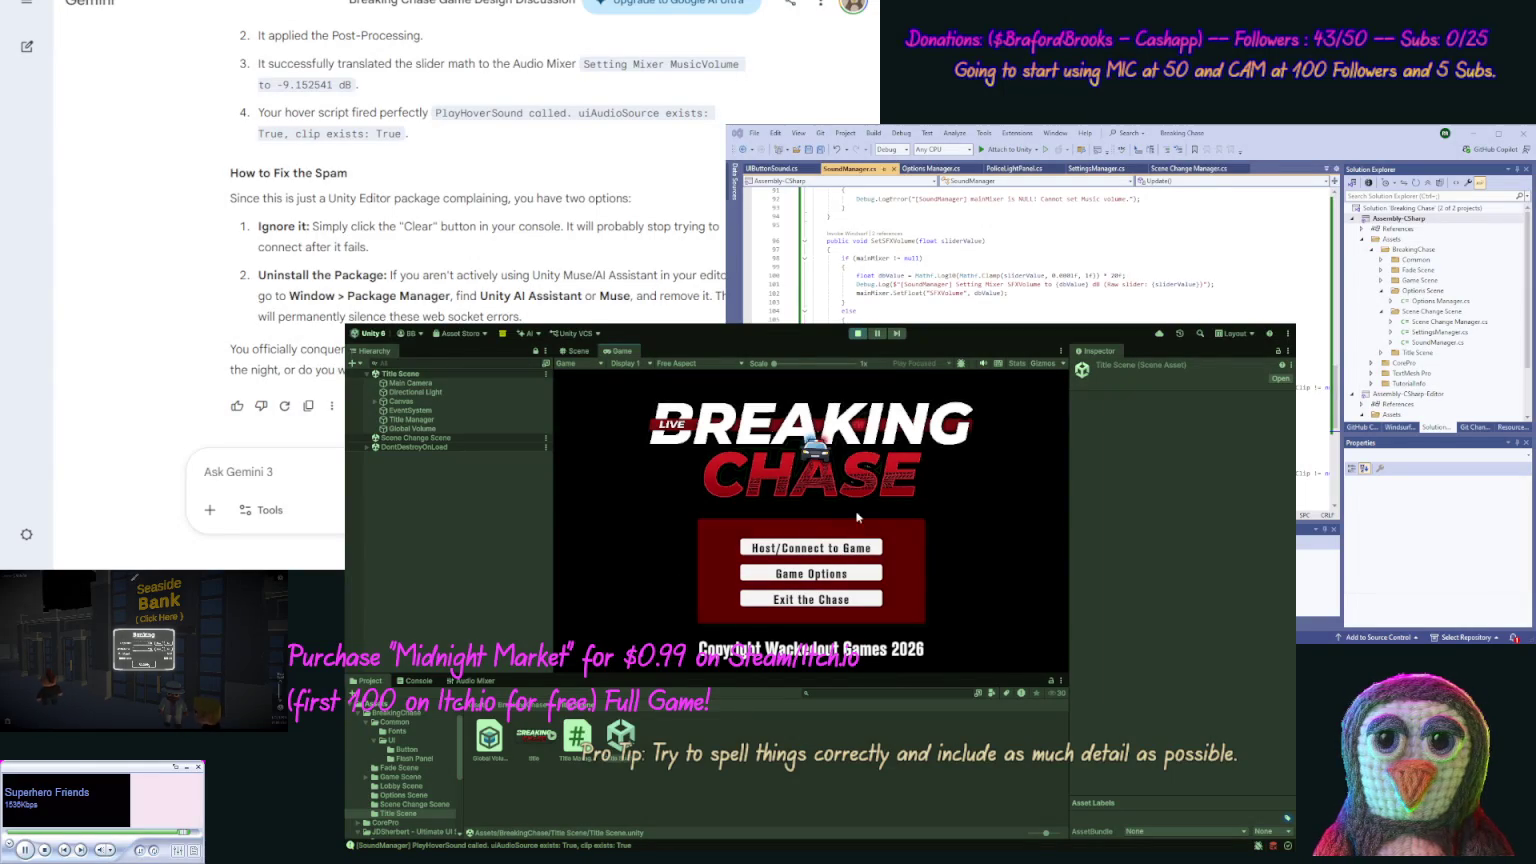
{"action": "left_click", "coordinate": [804, 574]}
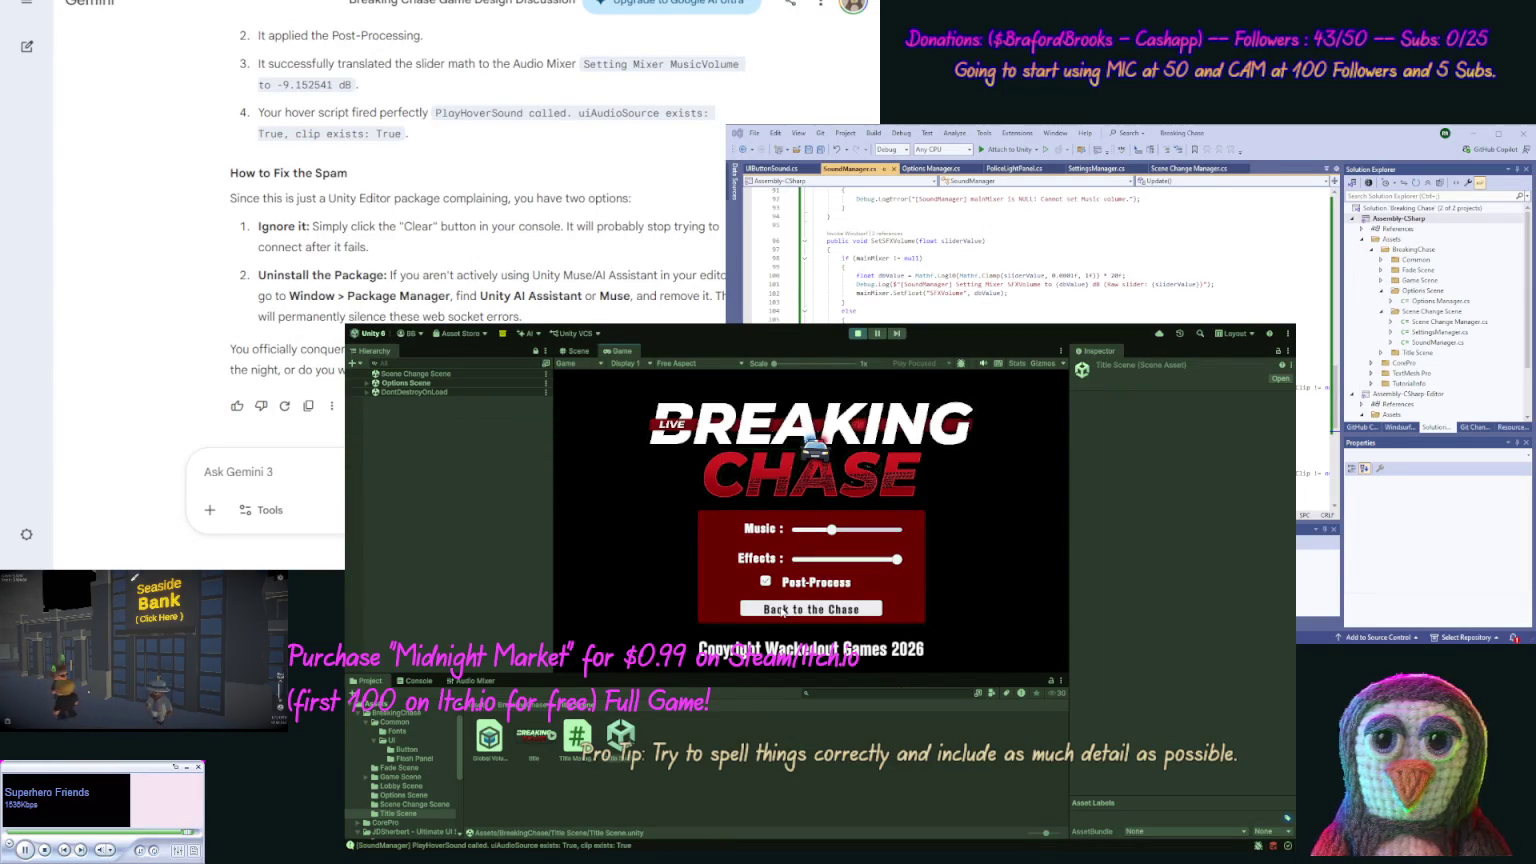
{"action": "left_click", "coordinate": [783, 610]}
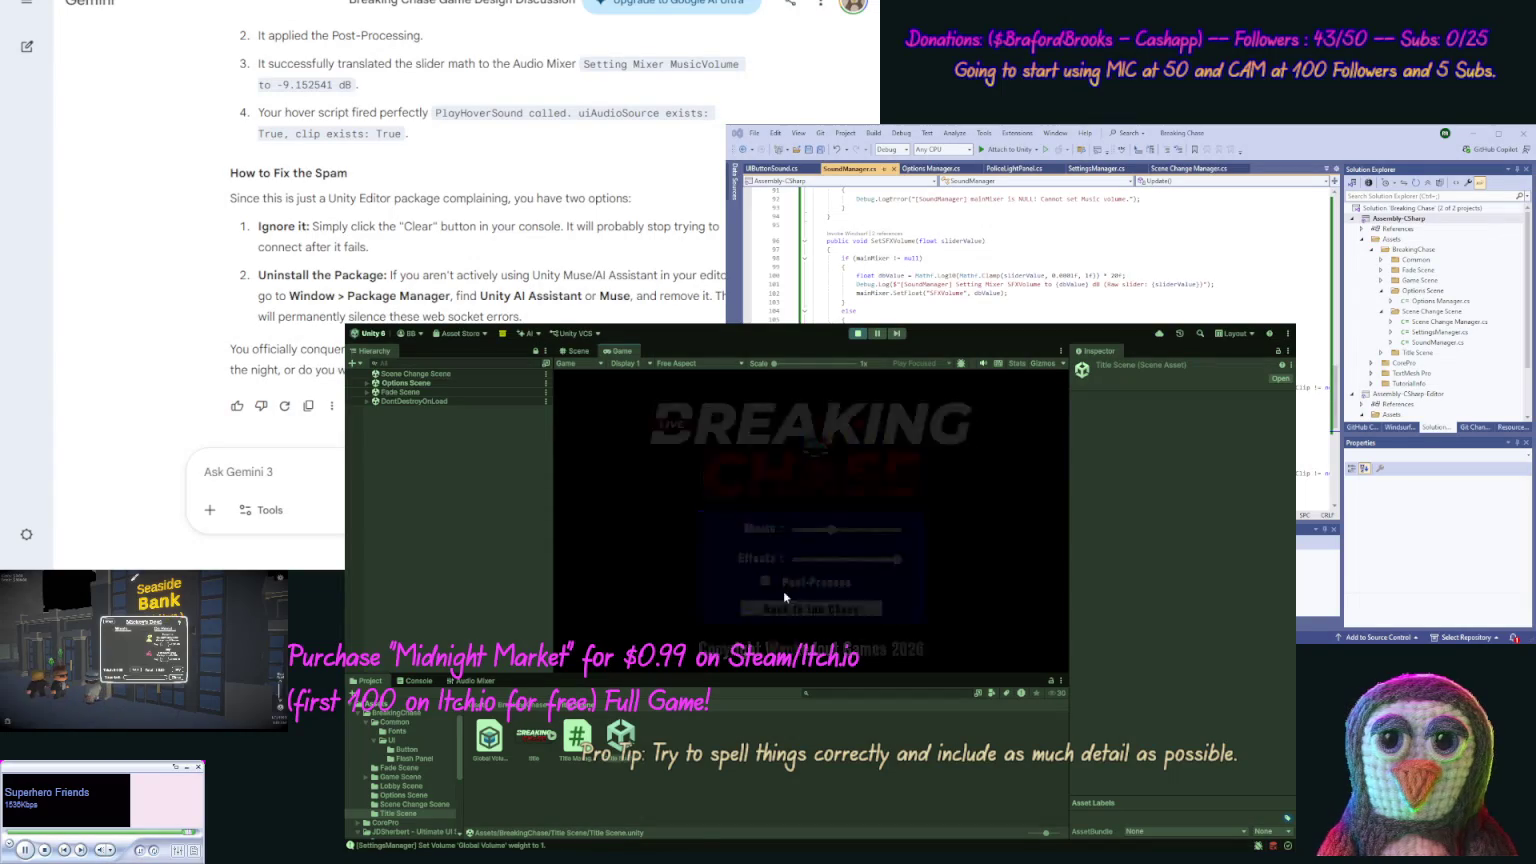
{"action": "left_click", "coordinate": [811, 547]}
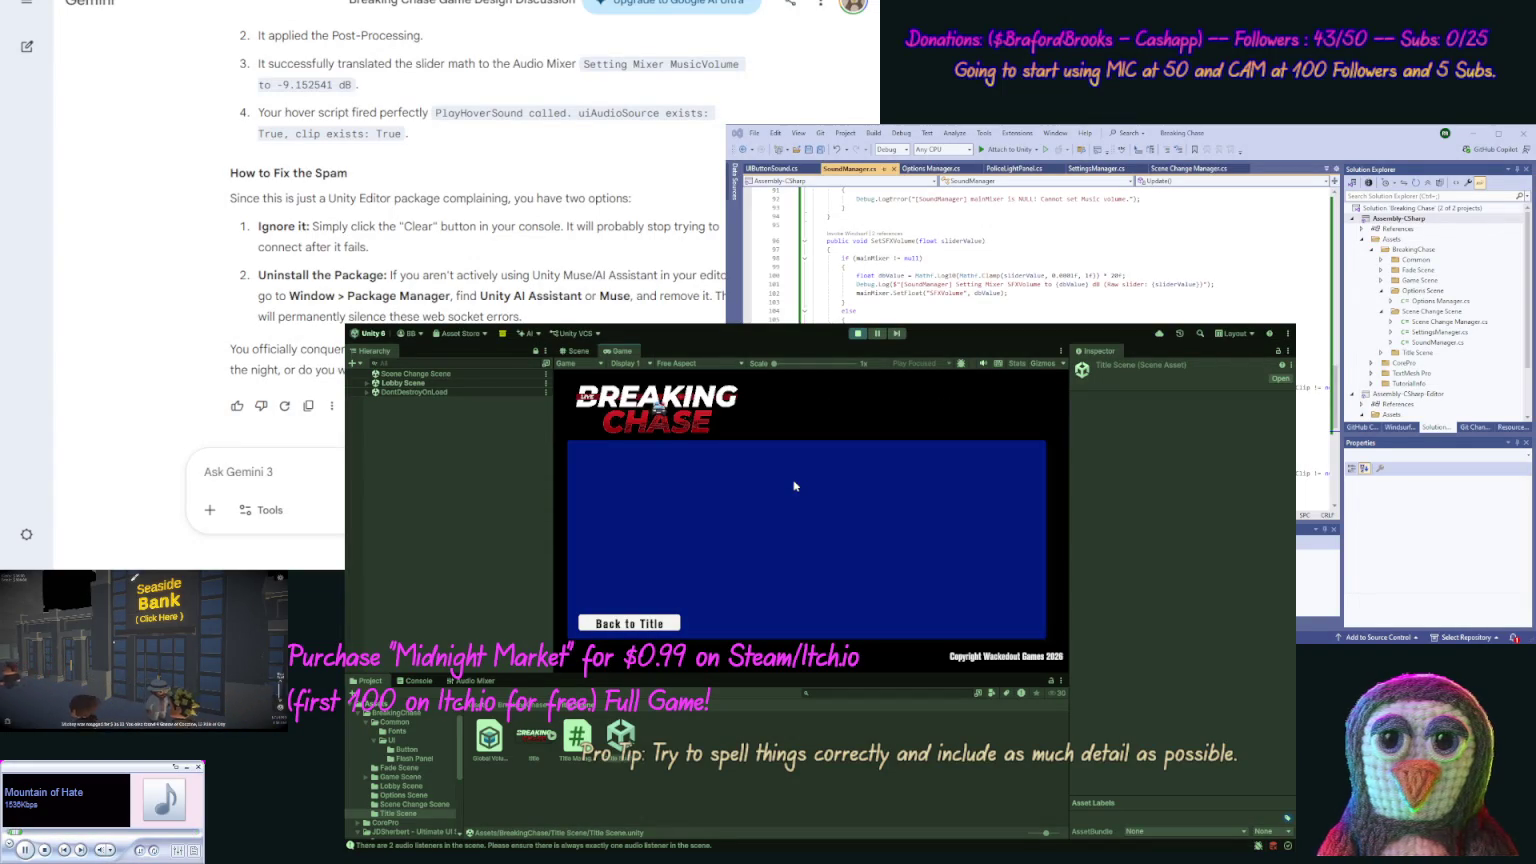
Stop play mode and open the Lobby Scene asset for editing.
{"action": "left_click", "coordinate": [862, 337]}
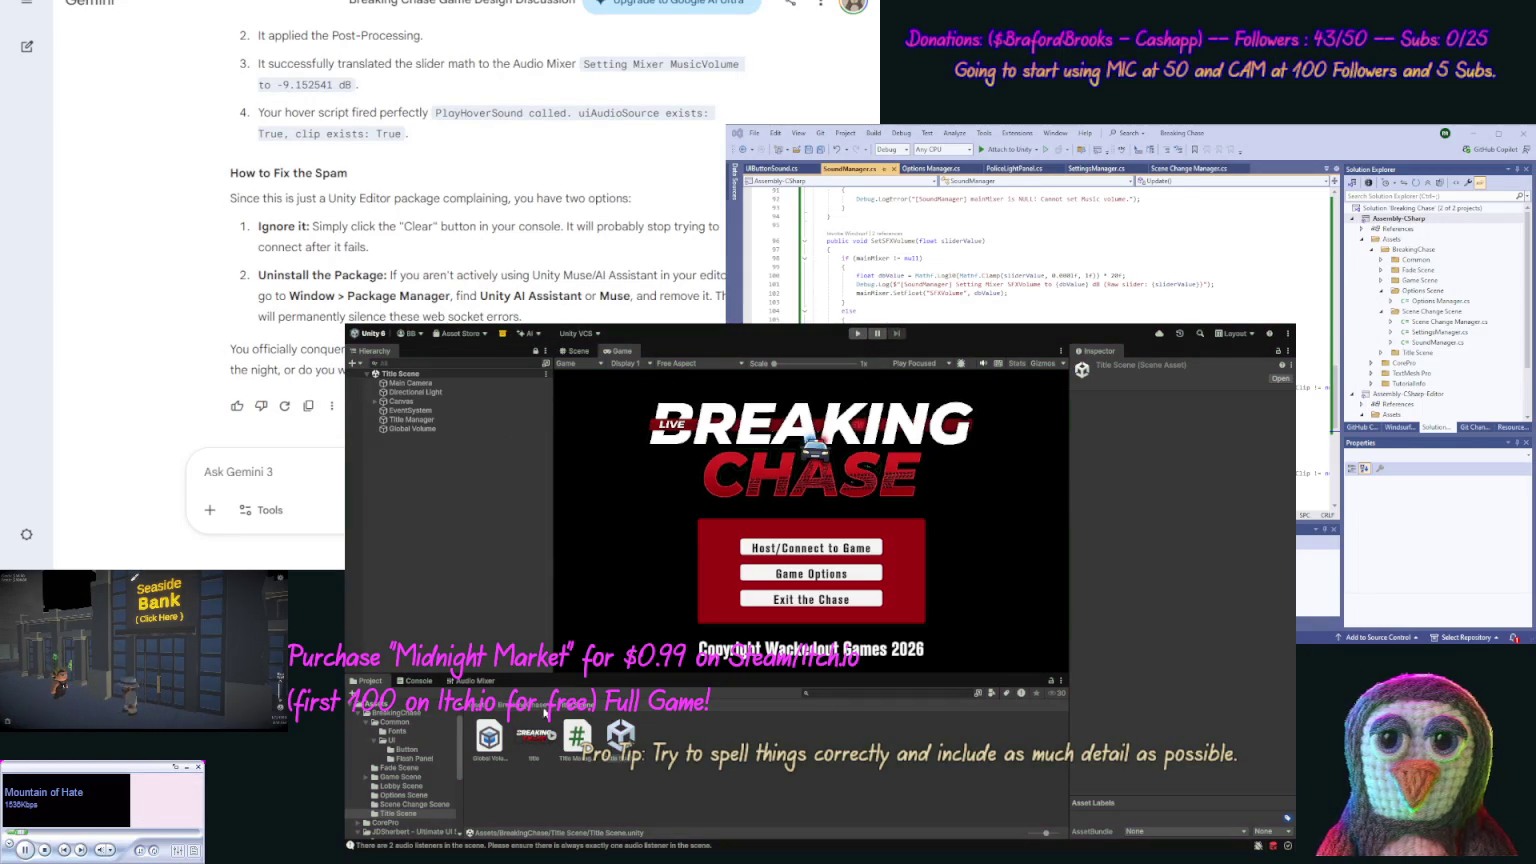
{"action": "left_click", "coordinate": [391, 786]}
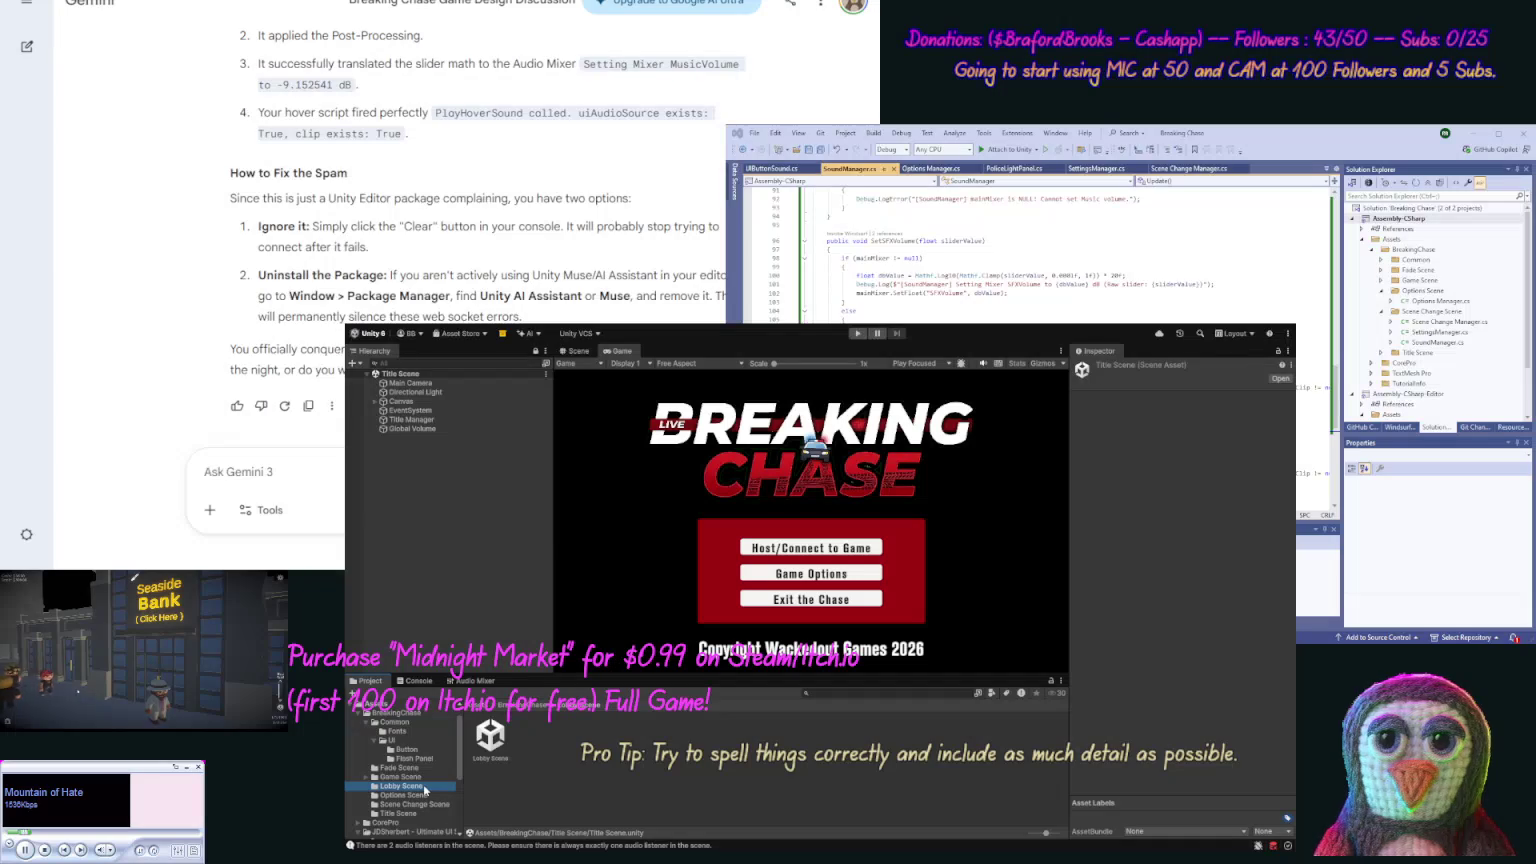
{"action": "left_click", "coordinate": [500, 744]}
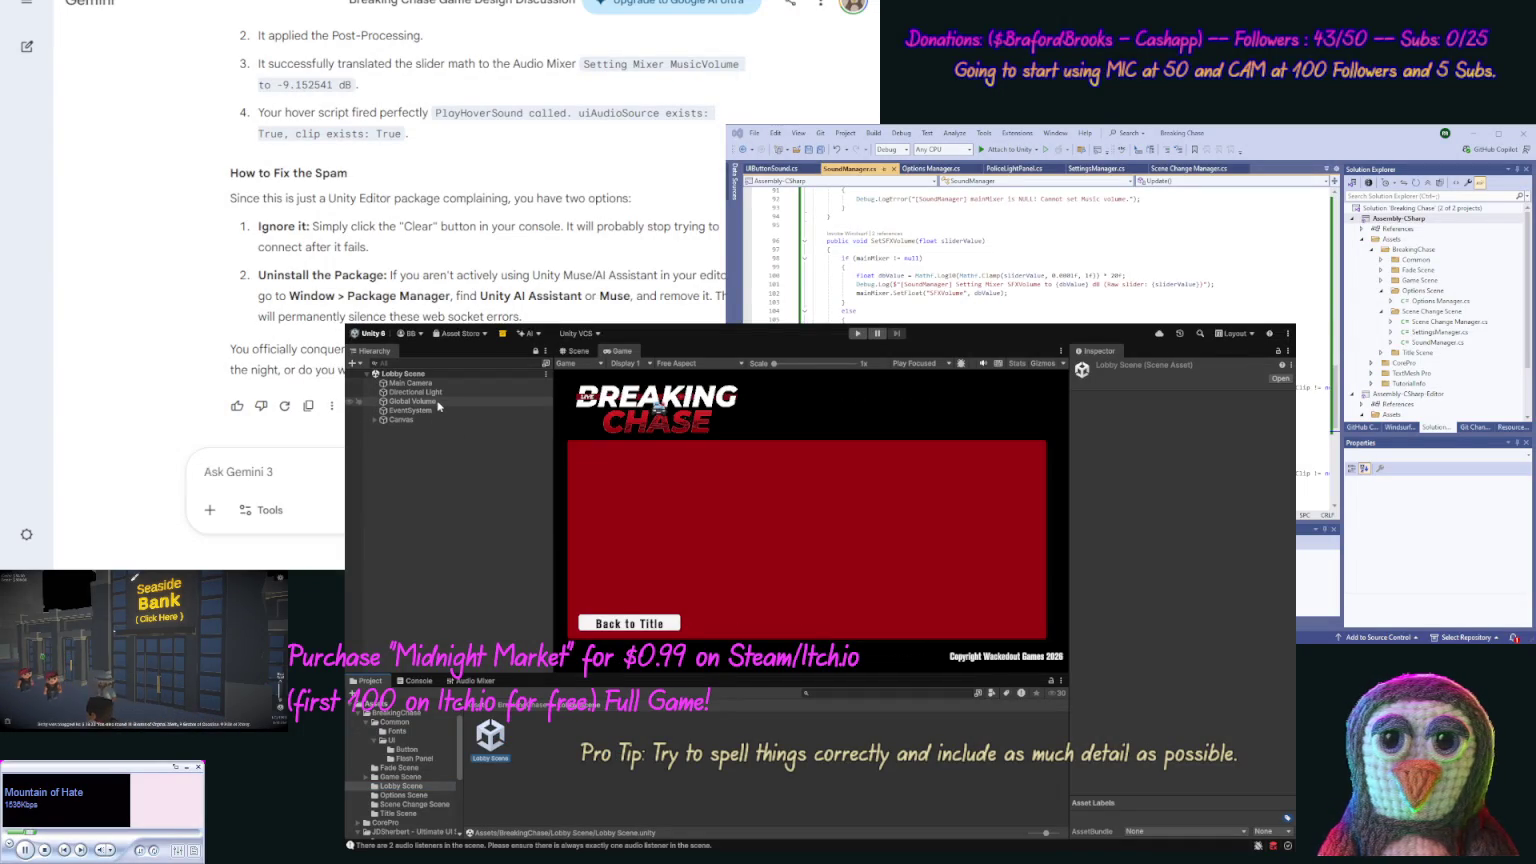
Check the Menu Items Police Light Panel colours, including Dark Blue, then reopen the Title Scene.
{"action": "left_click", "coordinate": [380, 420]}
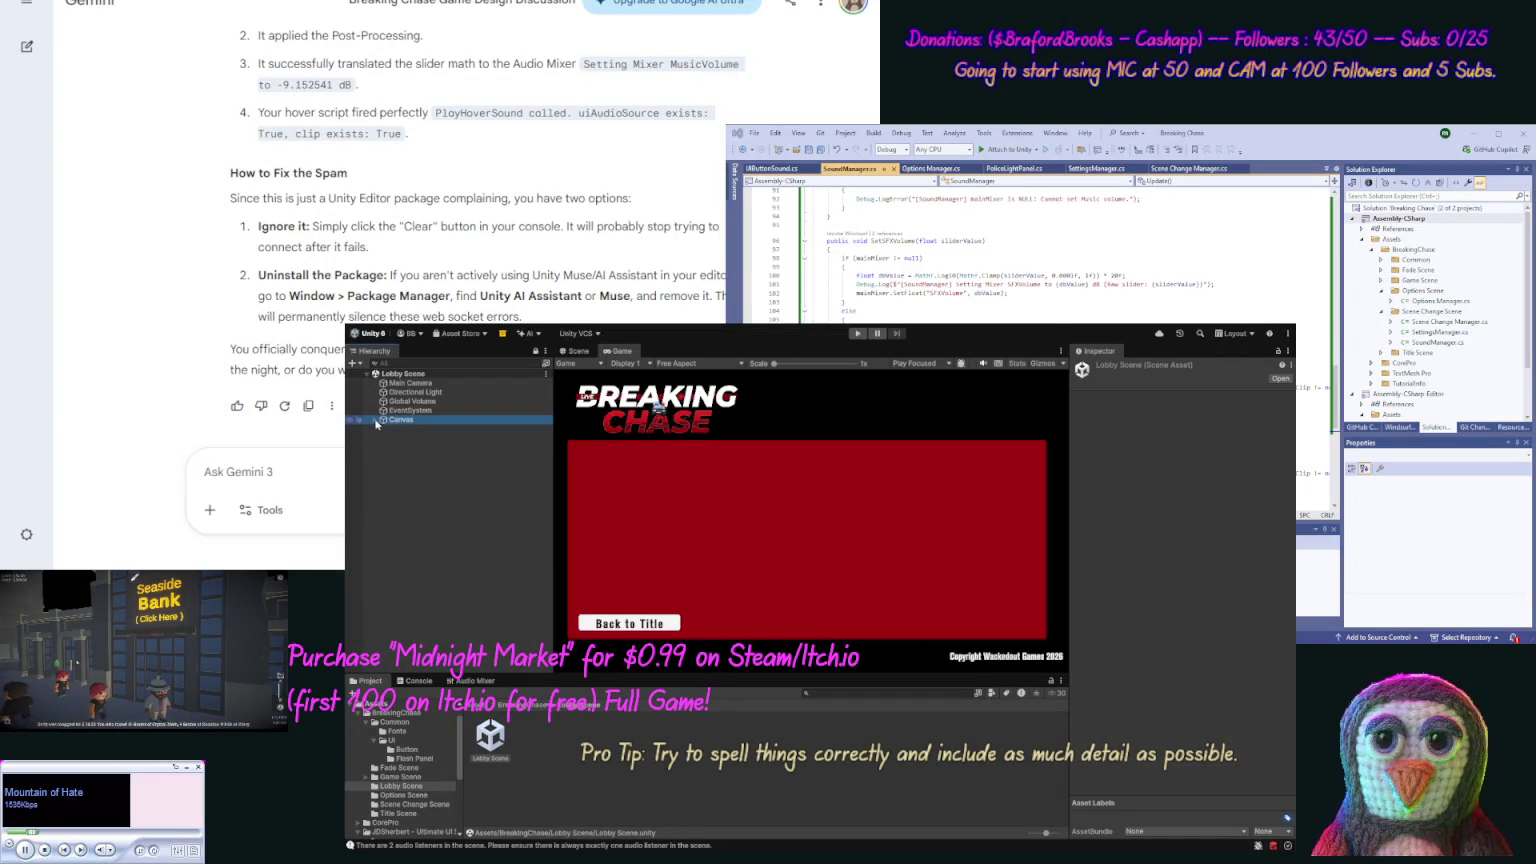
{"action": "left_click", "coordinate": [375, 420]}
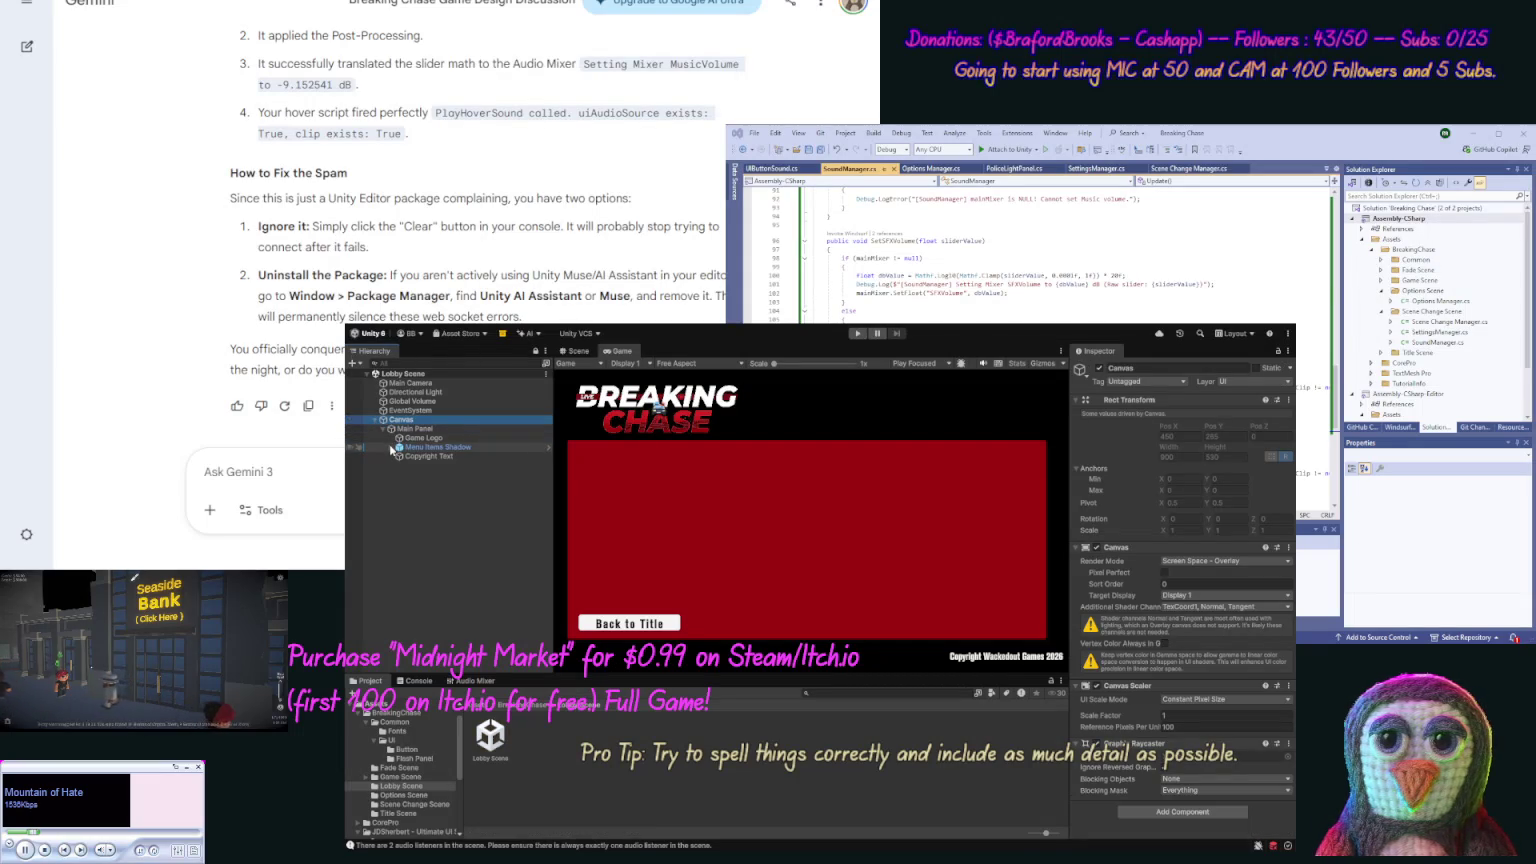
{"action": "left_click", "coordinate": [393, 447]}
{"action": "left_click", "coordinate": [420, 456]}
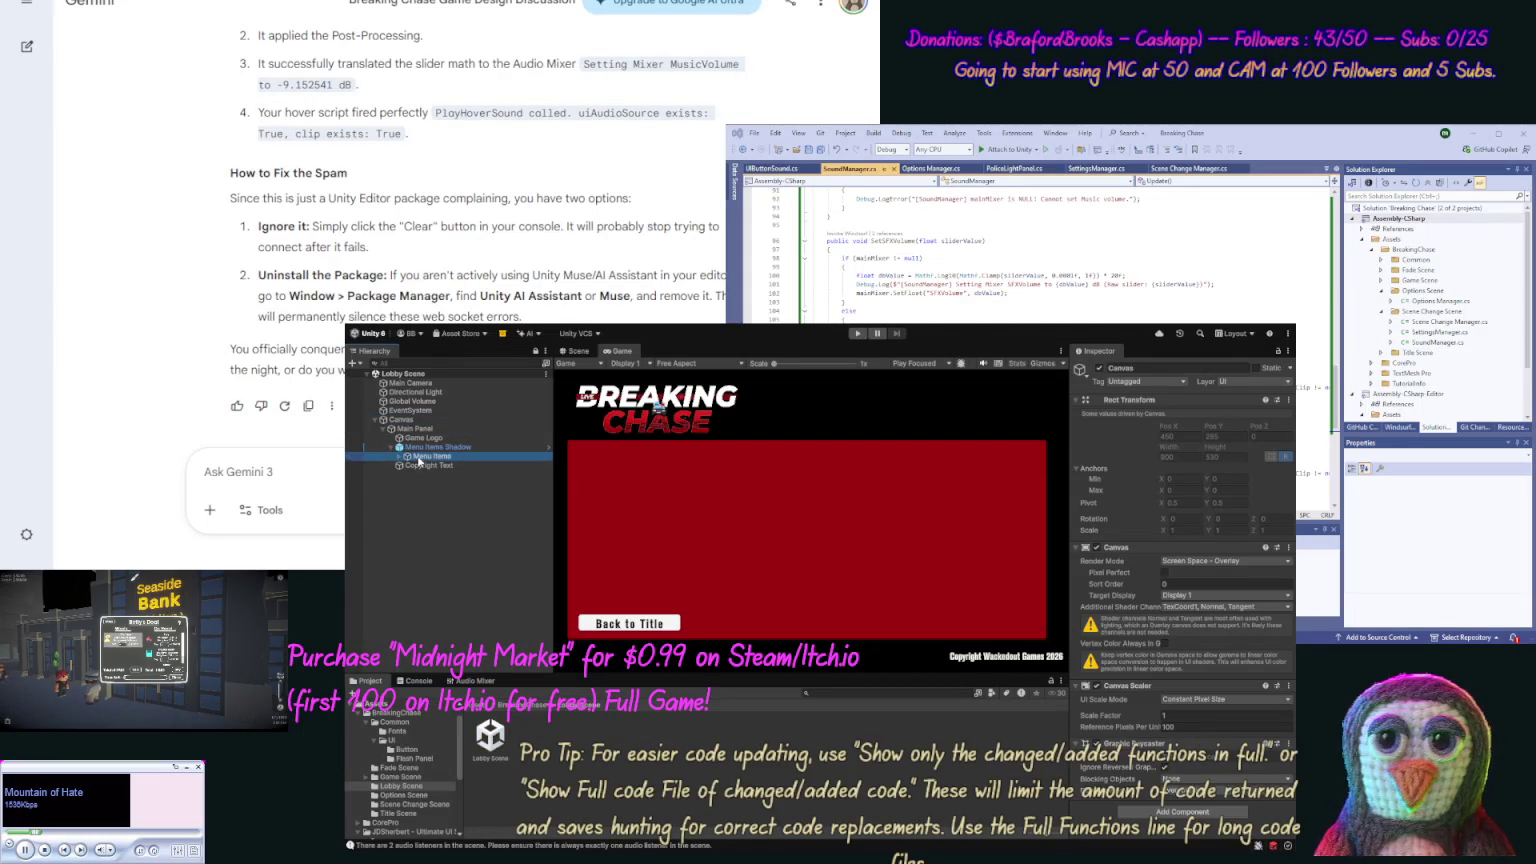
{"action": "scroll", "coordinate": [1288, 661], "scroll_direction": "down", "scroll_amount": 3}
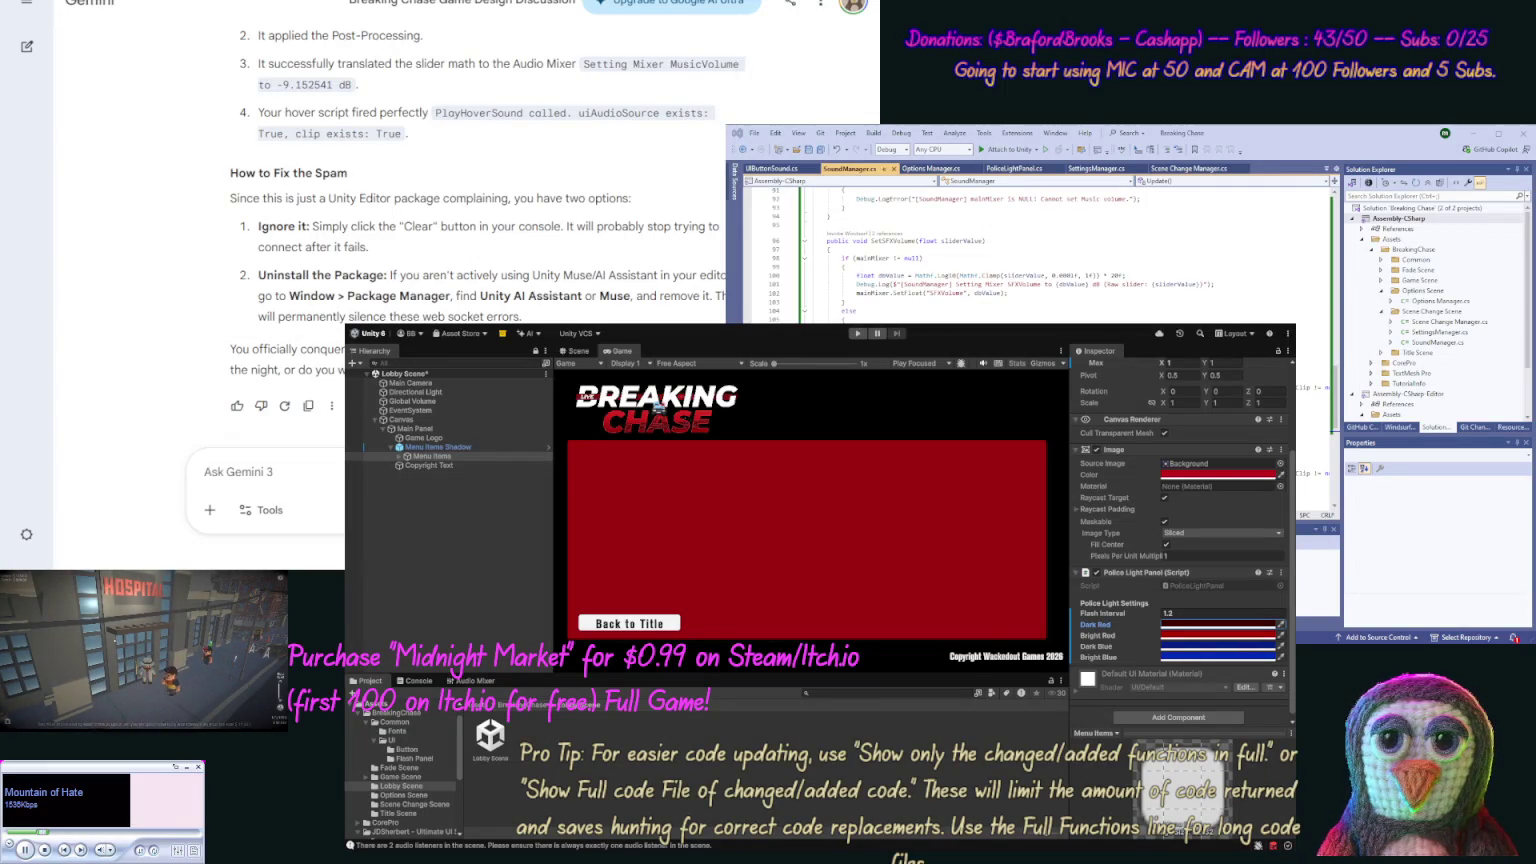
{"action": "left_click", "coordinate": [1096, 646]}
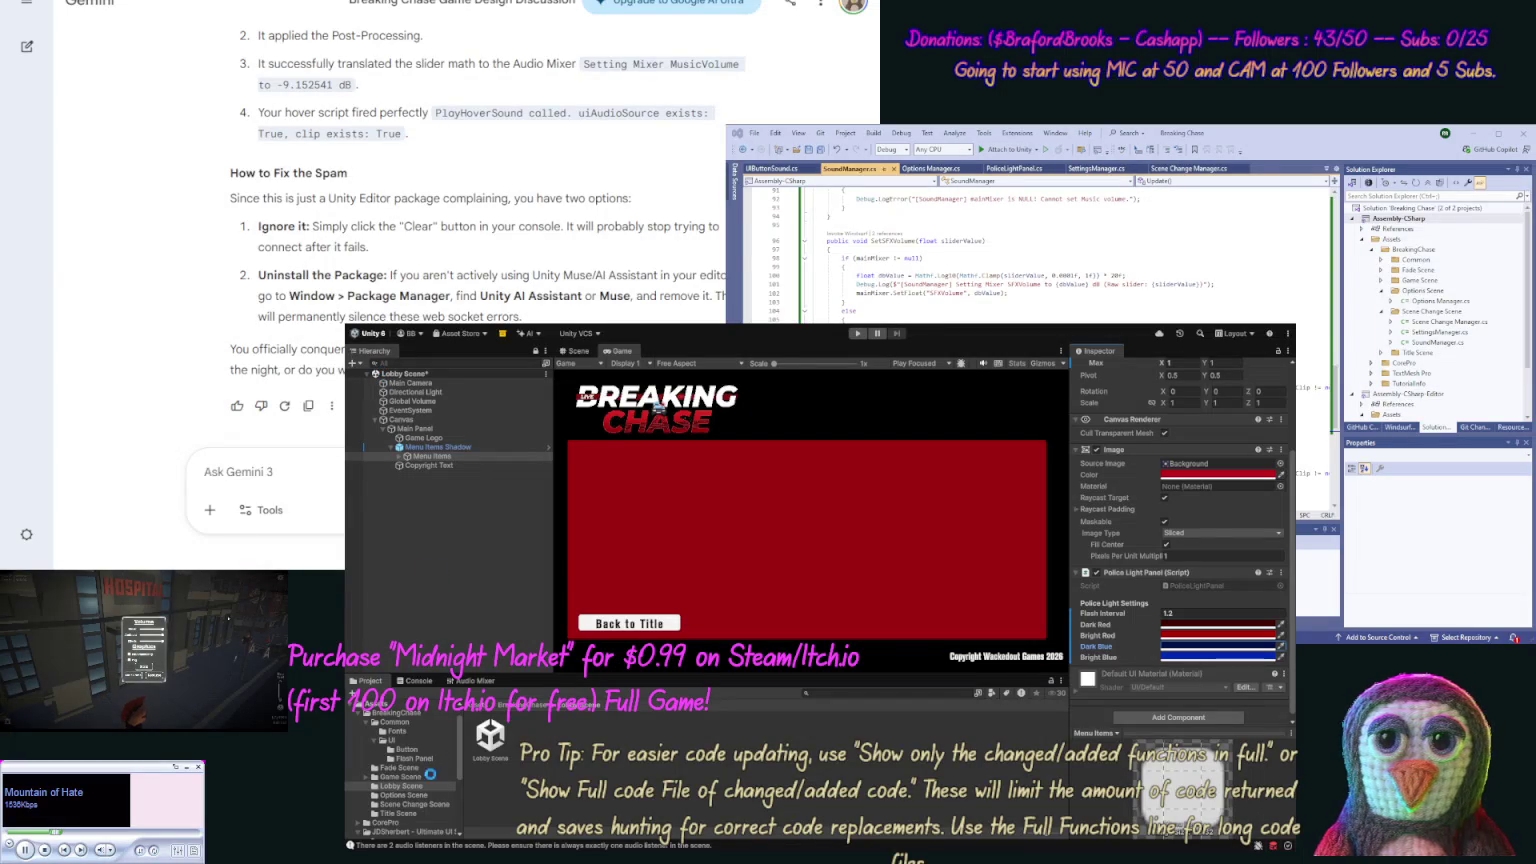
{"action": "left_click", "coordinate": [399, 814]}
{"action": "left_click", "coordinate": [616, 740]}
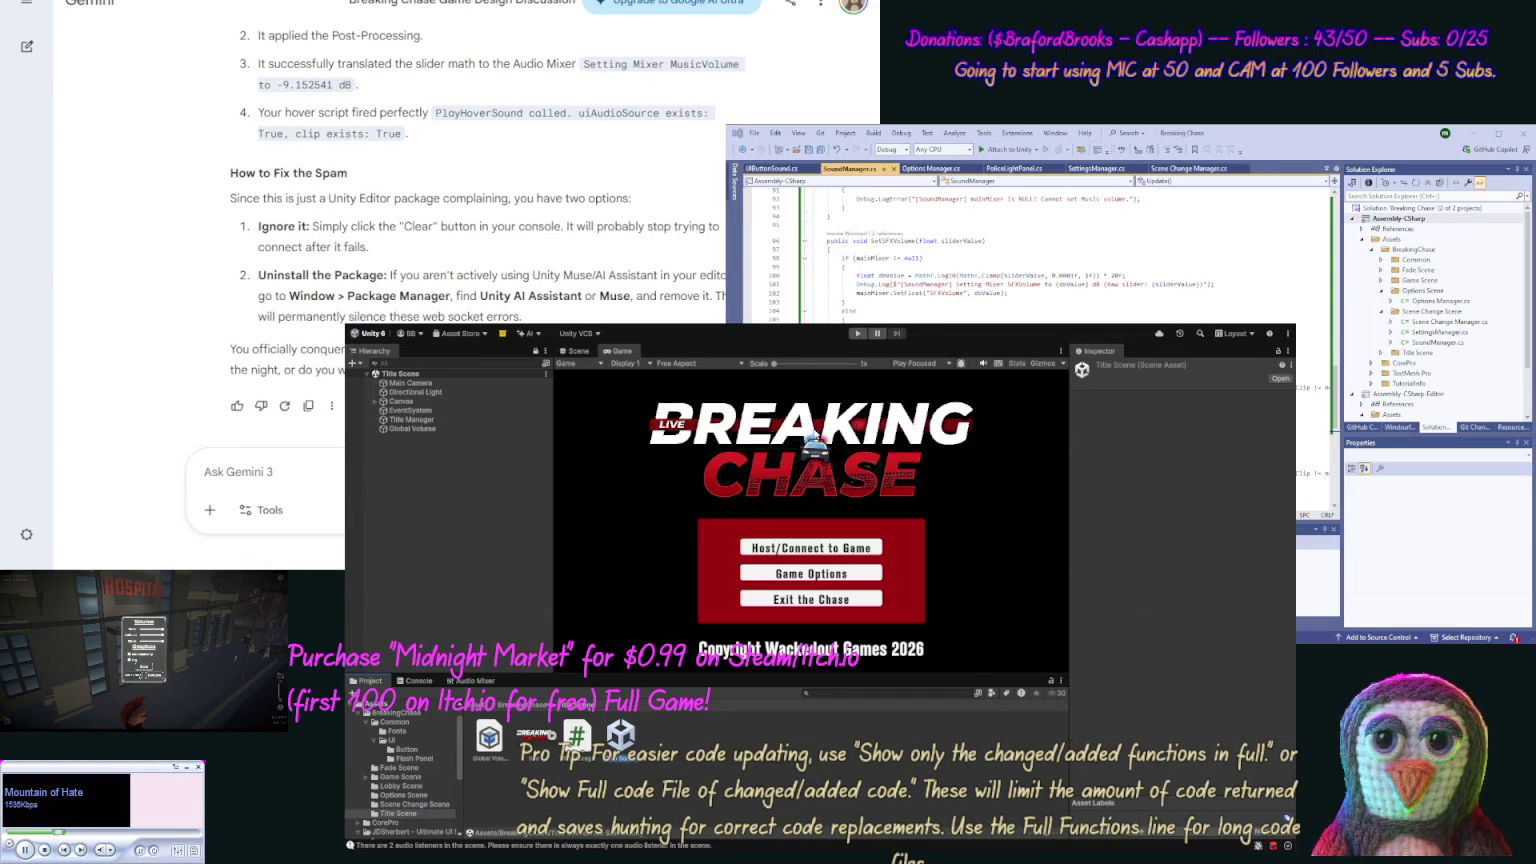
Play-test hosting to see the lobby panel flash red and blue, then browse to the Lobby Scene folder.
{"action": "left_click", "coordinate": [855, 336]}
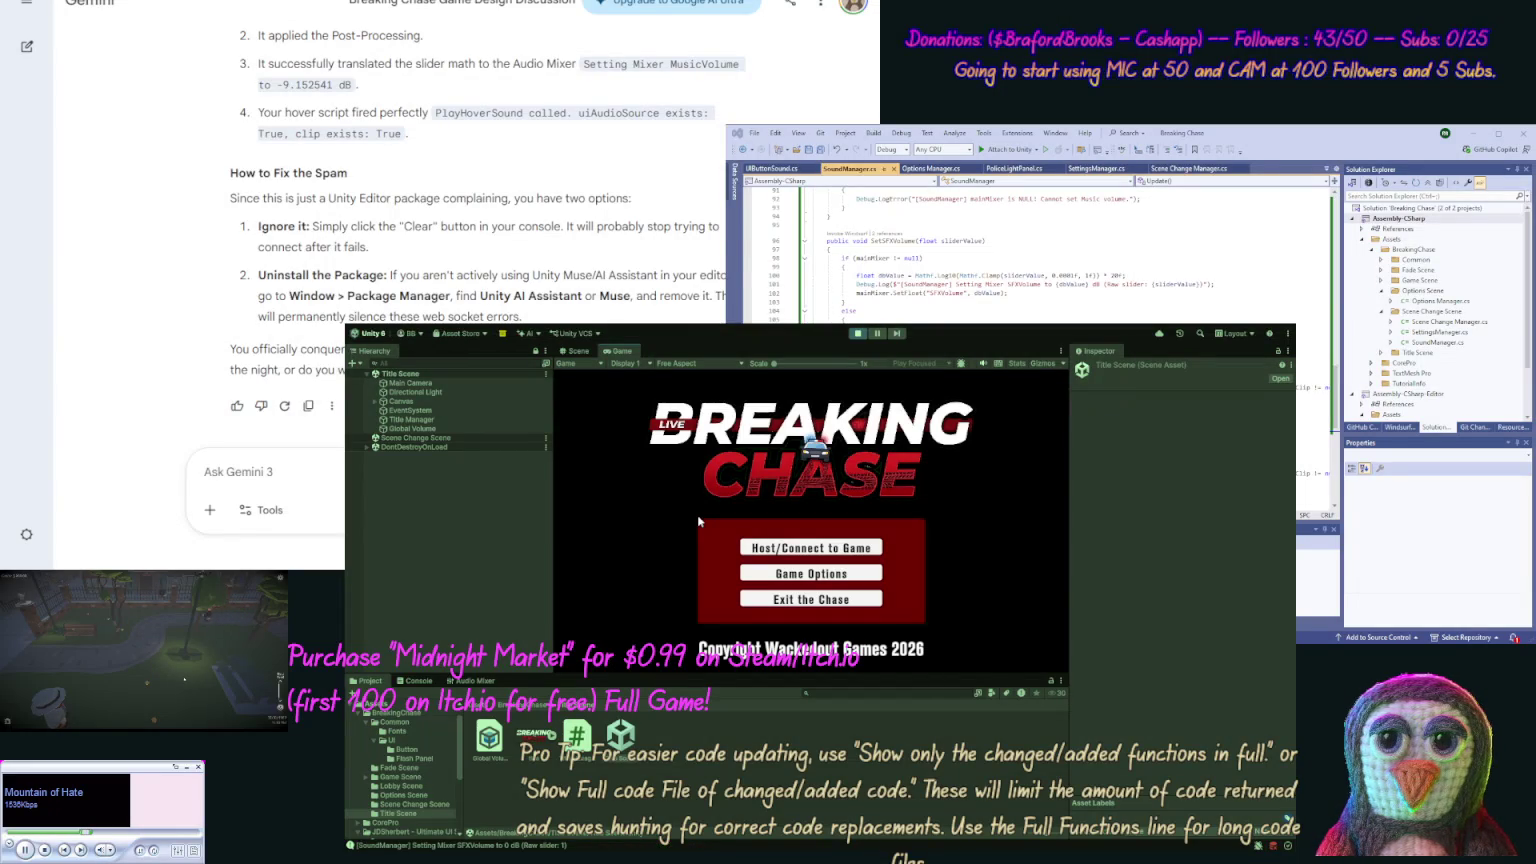
{"action": "left_click", "coordinate": [788, 548]}
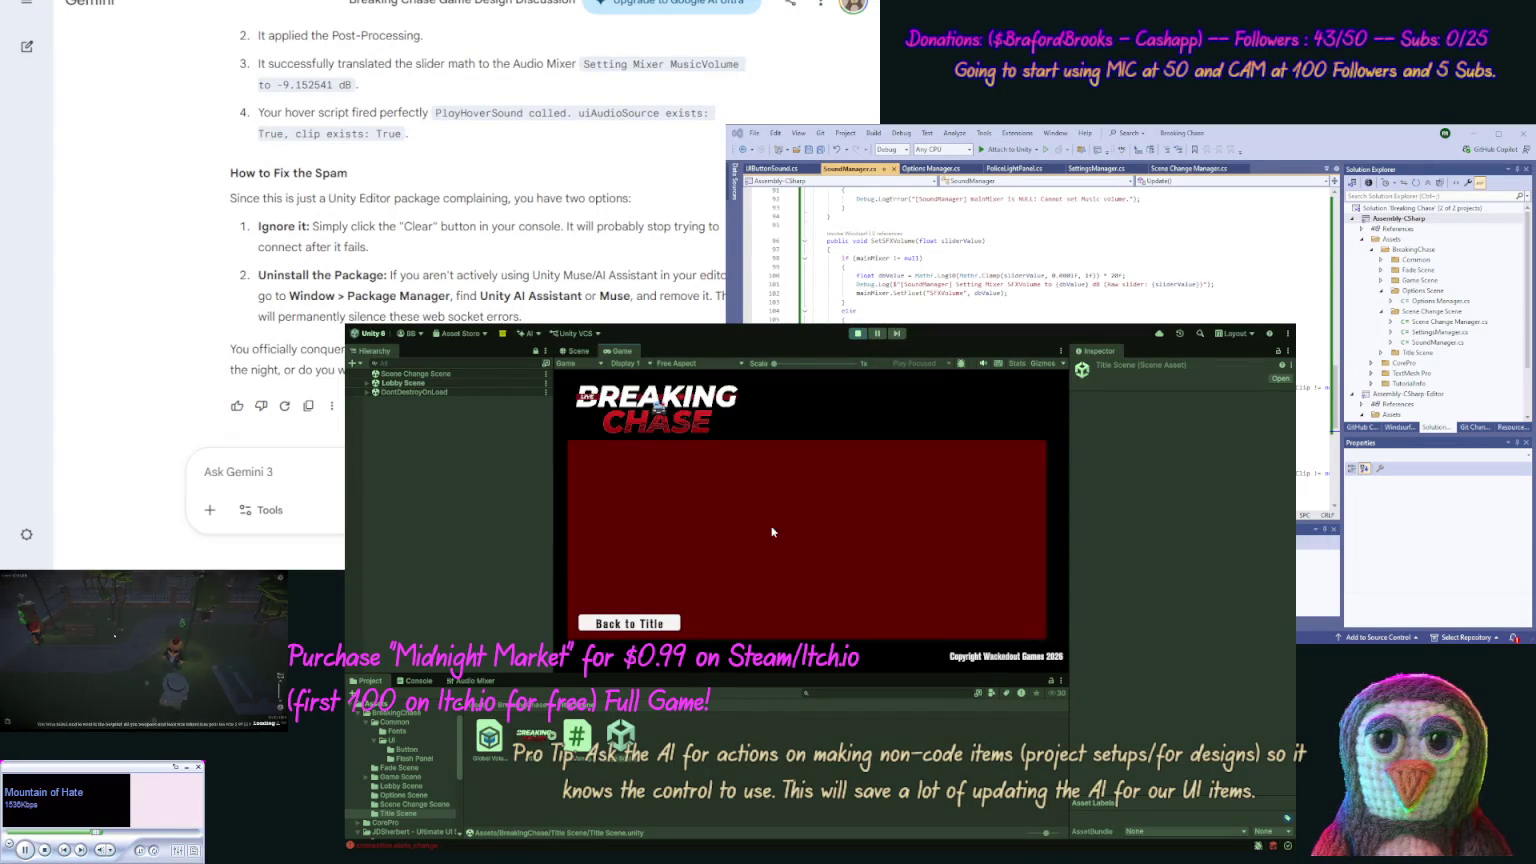
{"action": "left_click", "coordinate": [858, 336]}
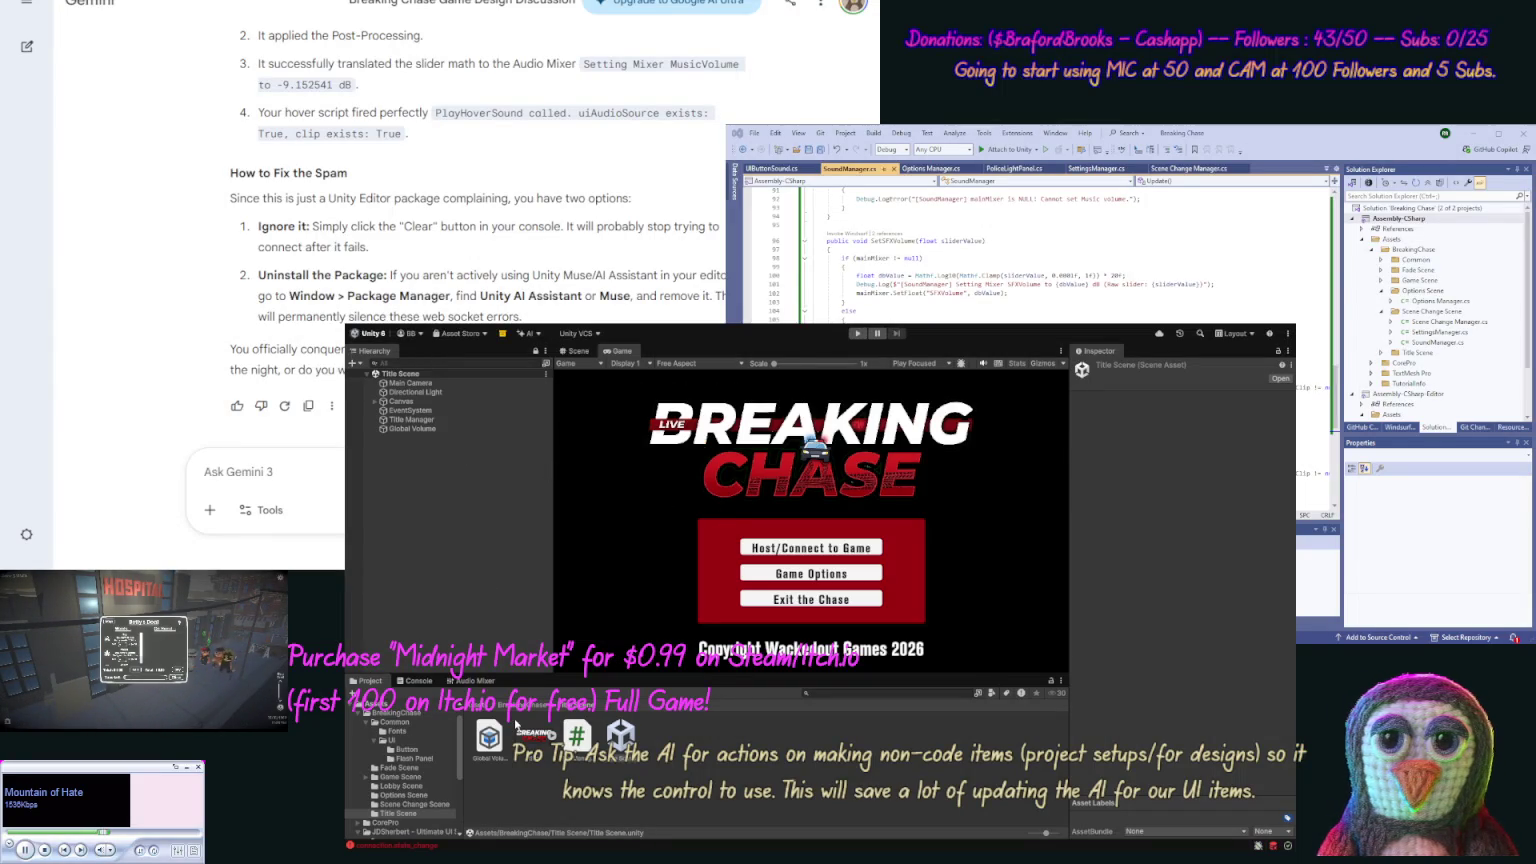
{"action": "left_click", "coordinate": [416, 796]}
{"action": "left_click", "coordinate": [410, 786]}
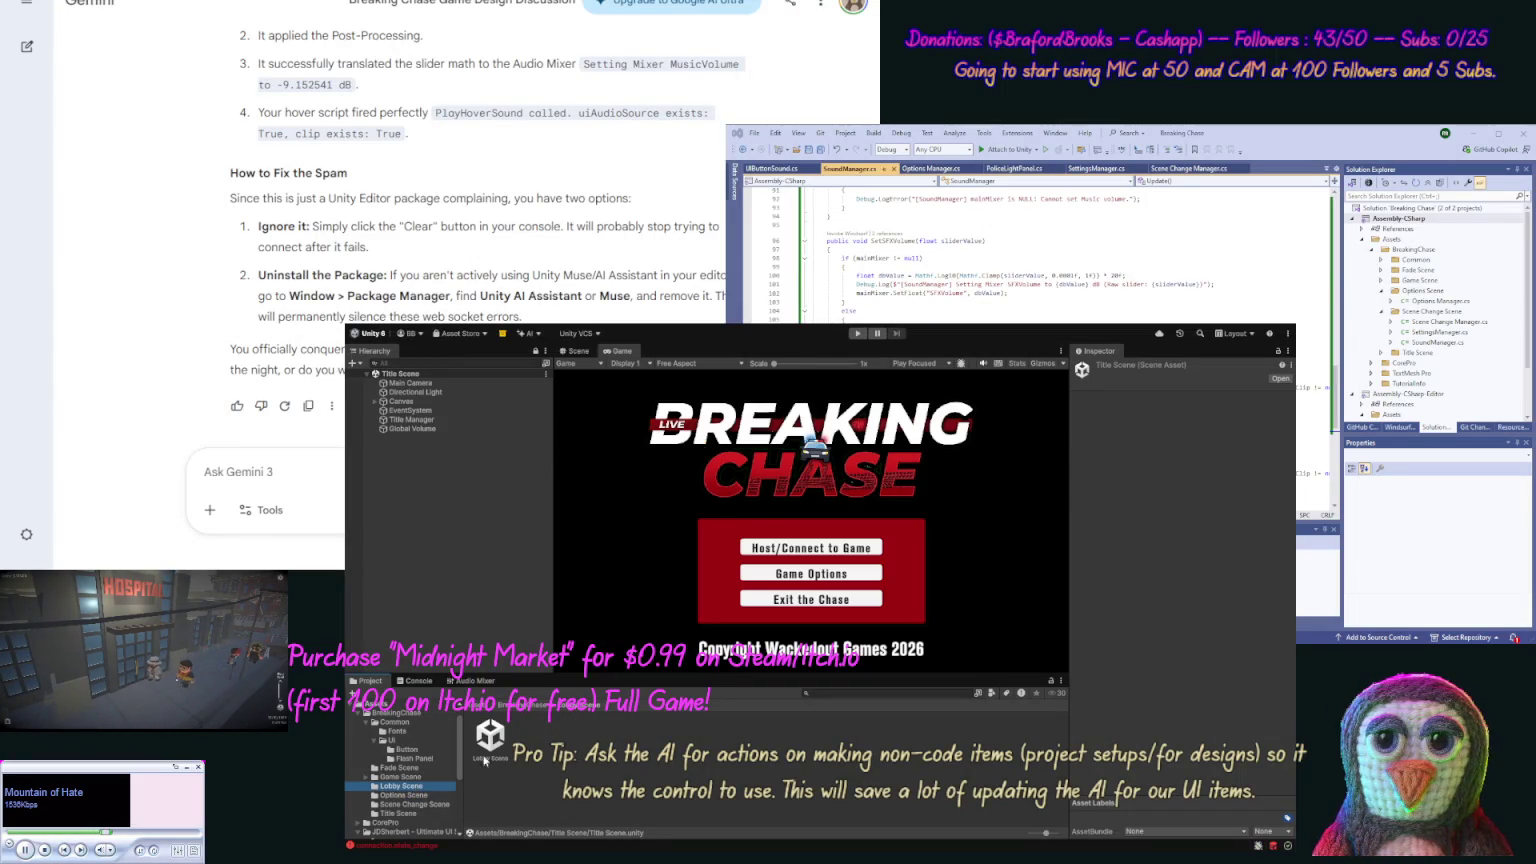
Set the Menu Items Police Light Panel Flash Interval to 2.5, then reopen the Title Scene.
{"action": "double_click", "coordinate": [491, 740]}
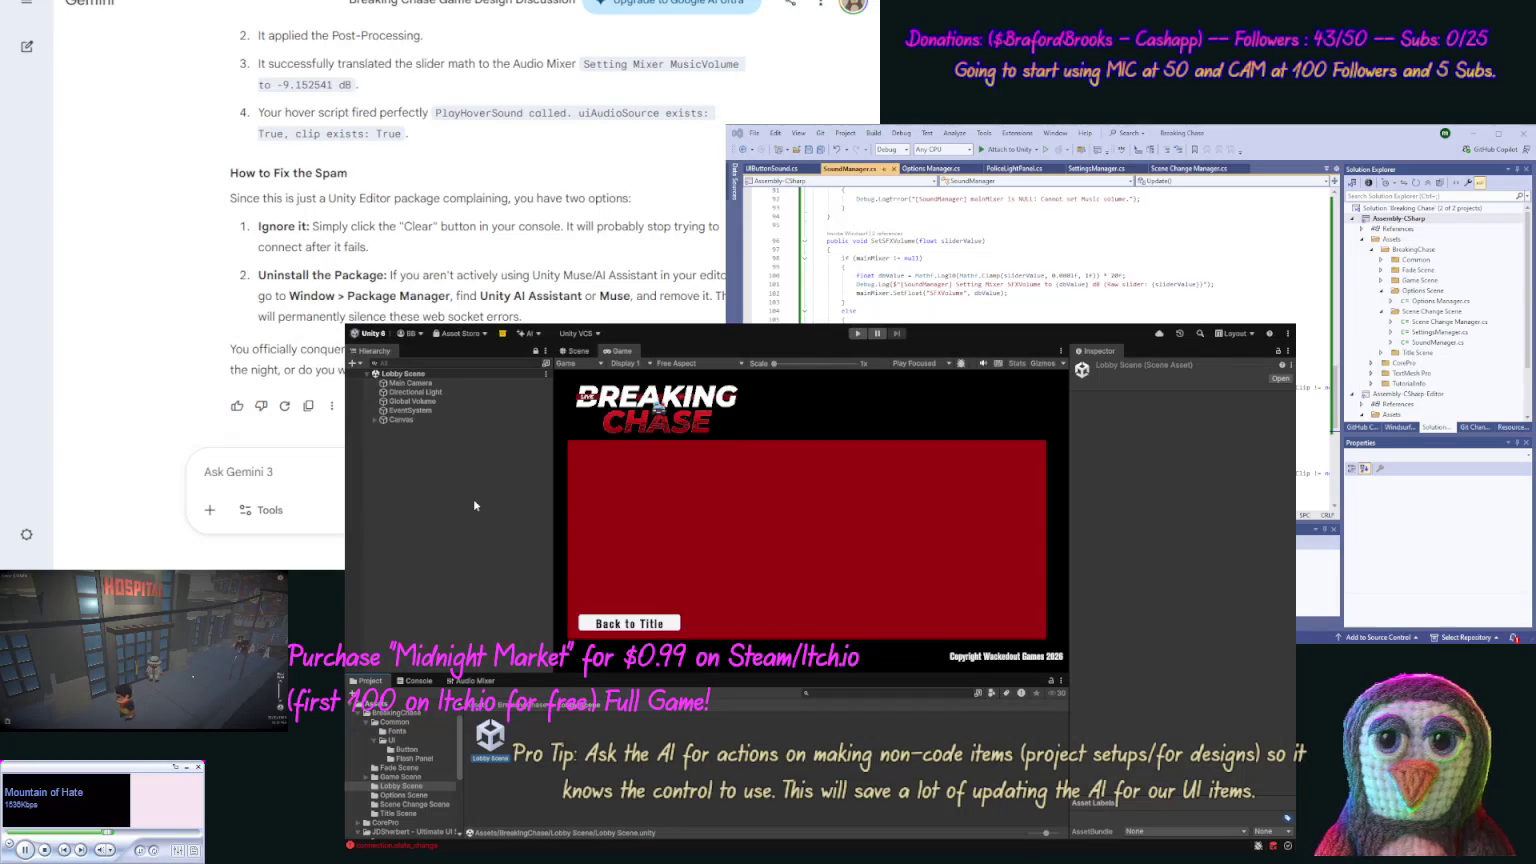
{"action": "left_click", "coordinate": [375, 420]}
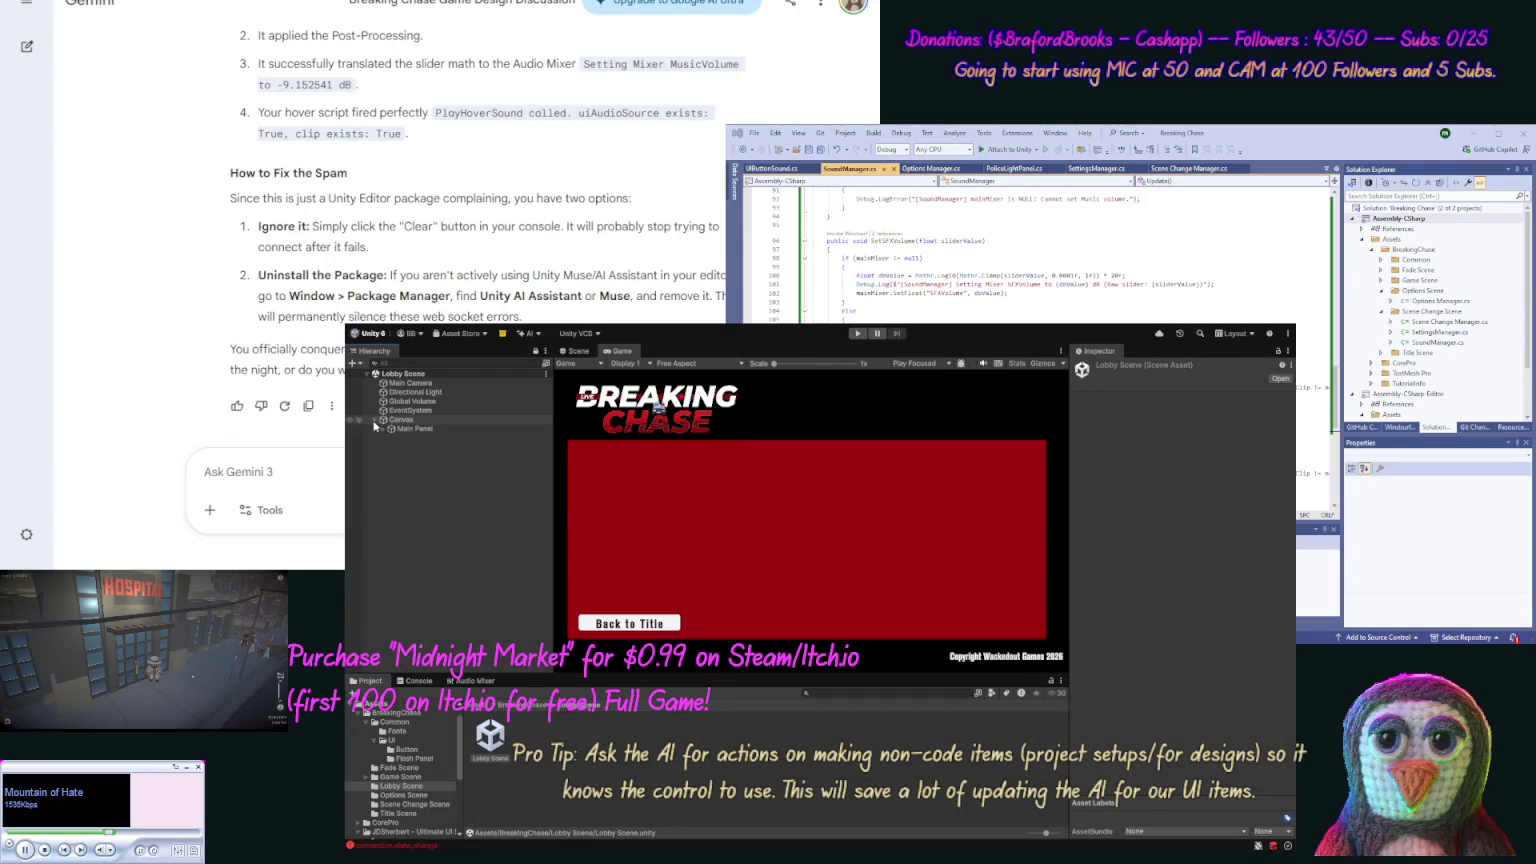
{"action": "left_click", "coordinate": [384, 430]}
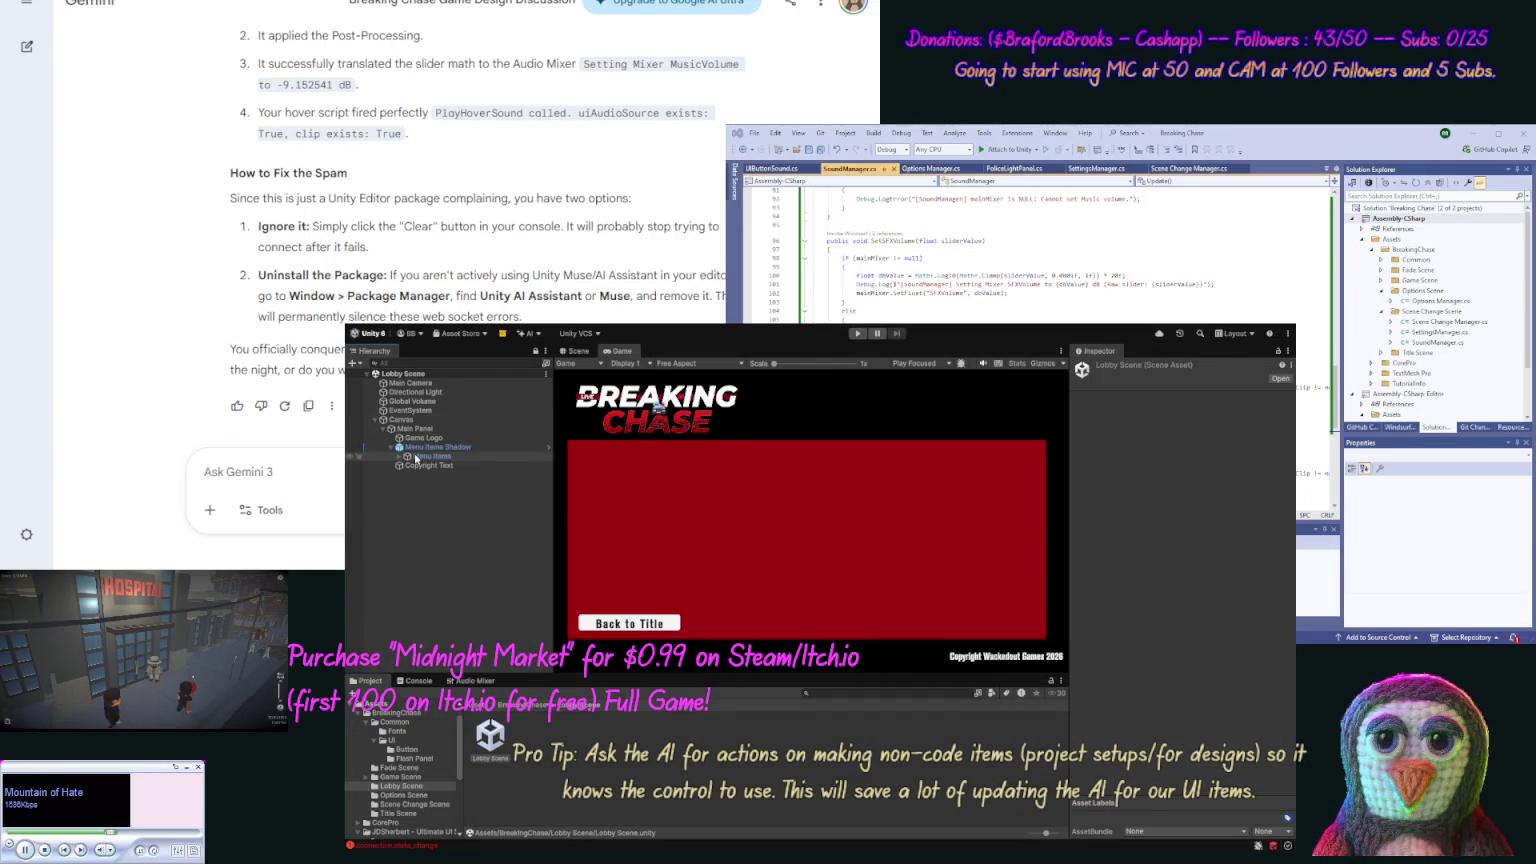
{"action": "left_click", "coordinate": [440, 456]}
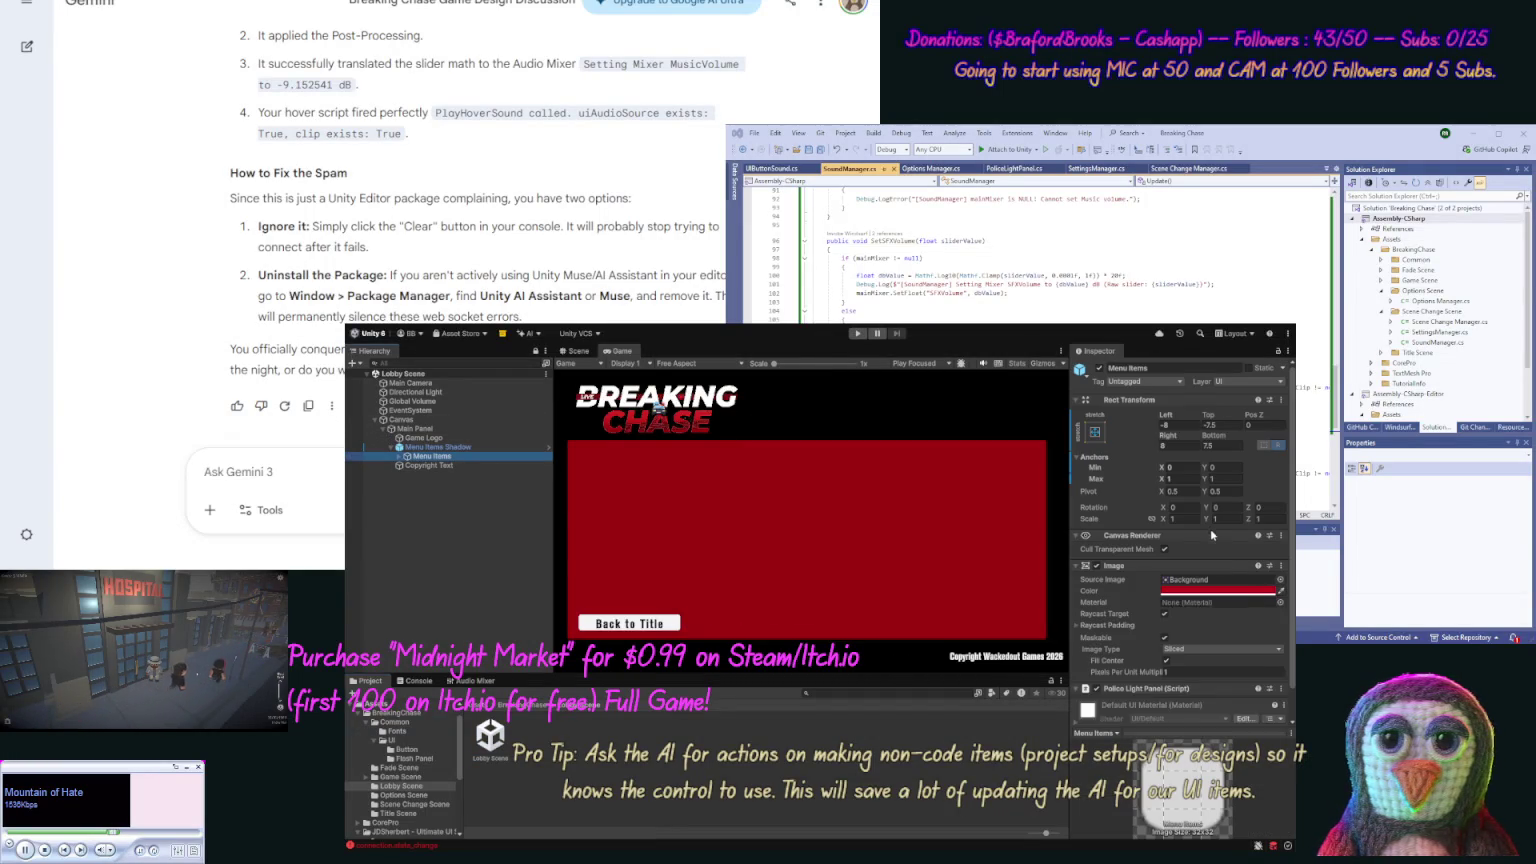
{"action": "scroll", "coordinate": [1230, 620], "scroll_direction": "down", "scroll_amount": 3}
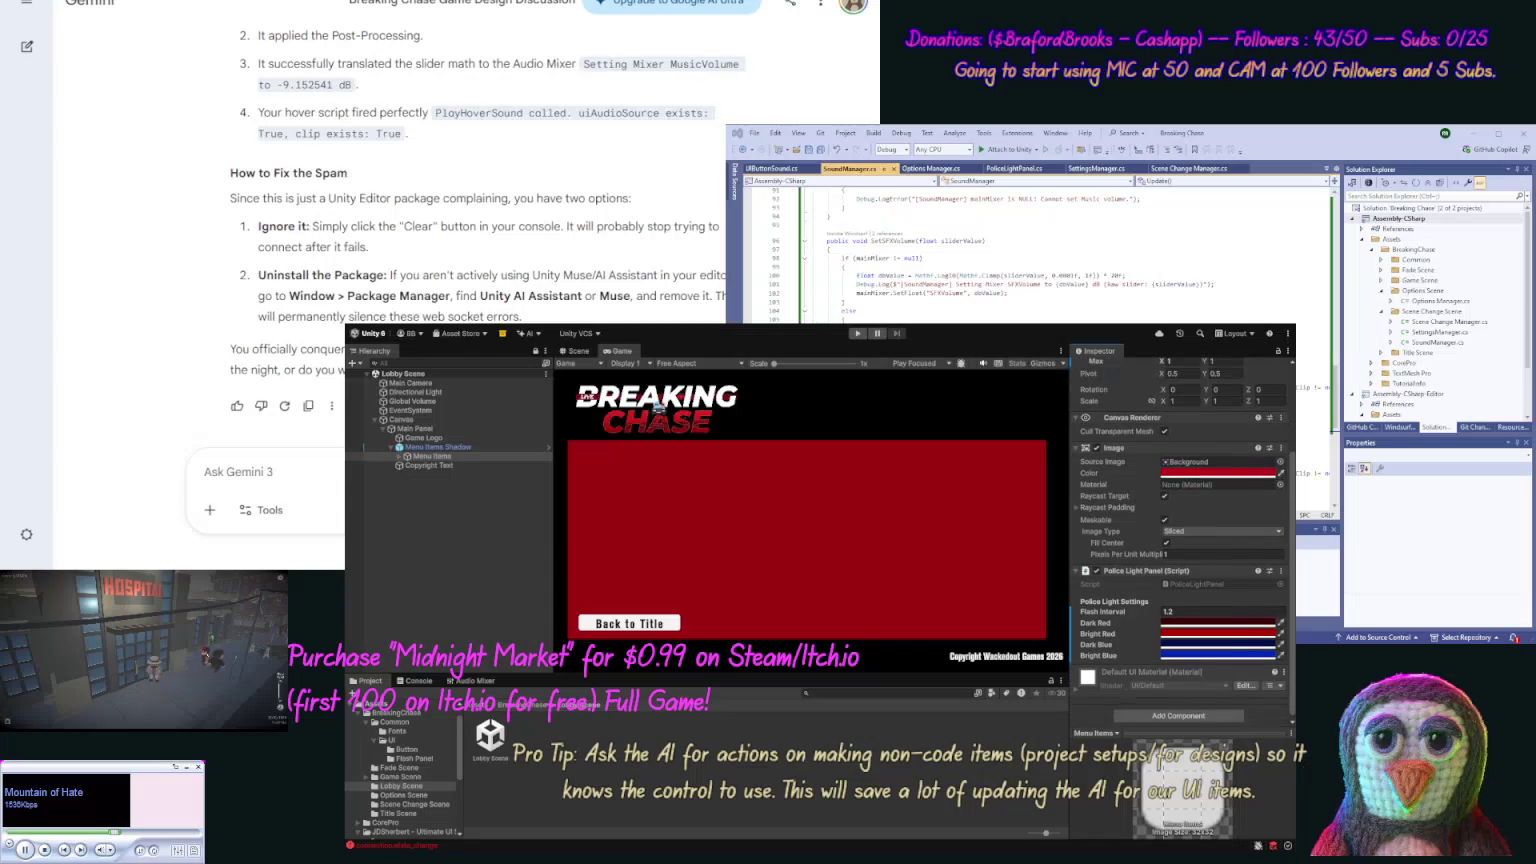
{"action": "left_click", "coordinate": [1180, 612]}
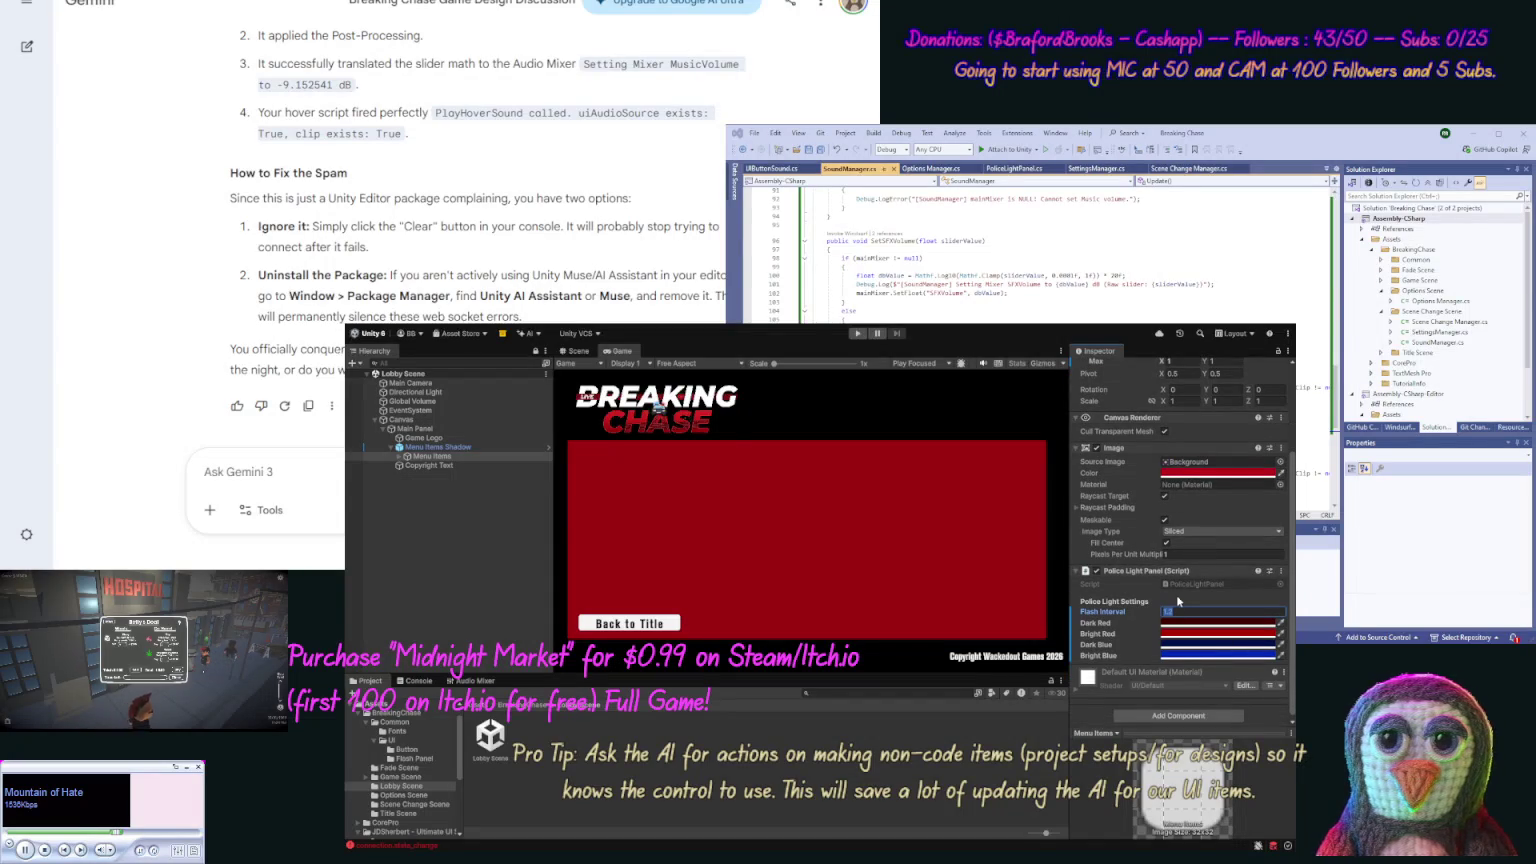
{"action": "type", "text": "2.5"}
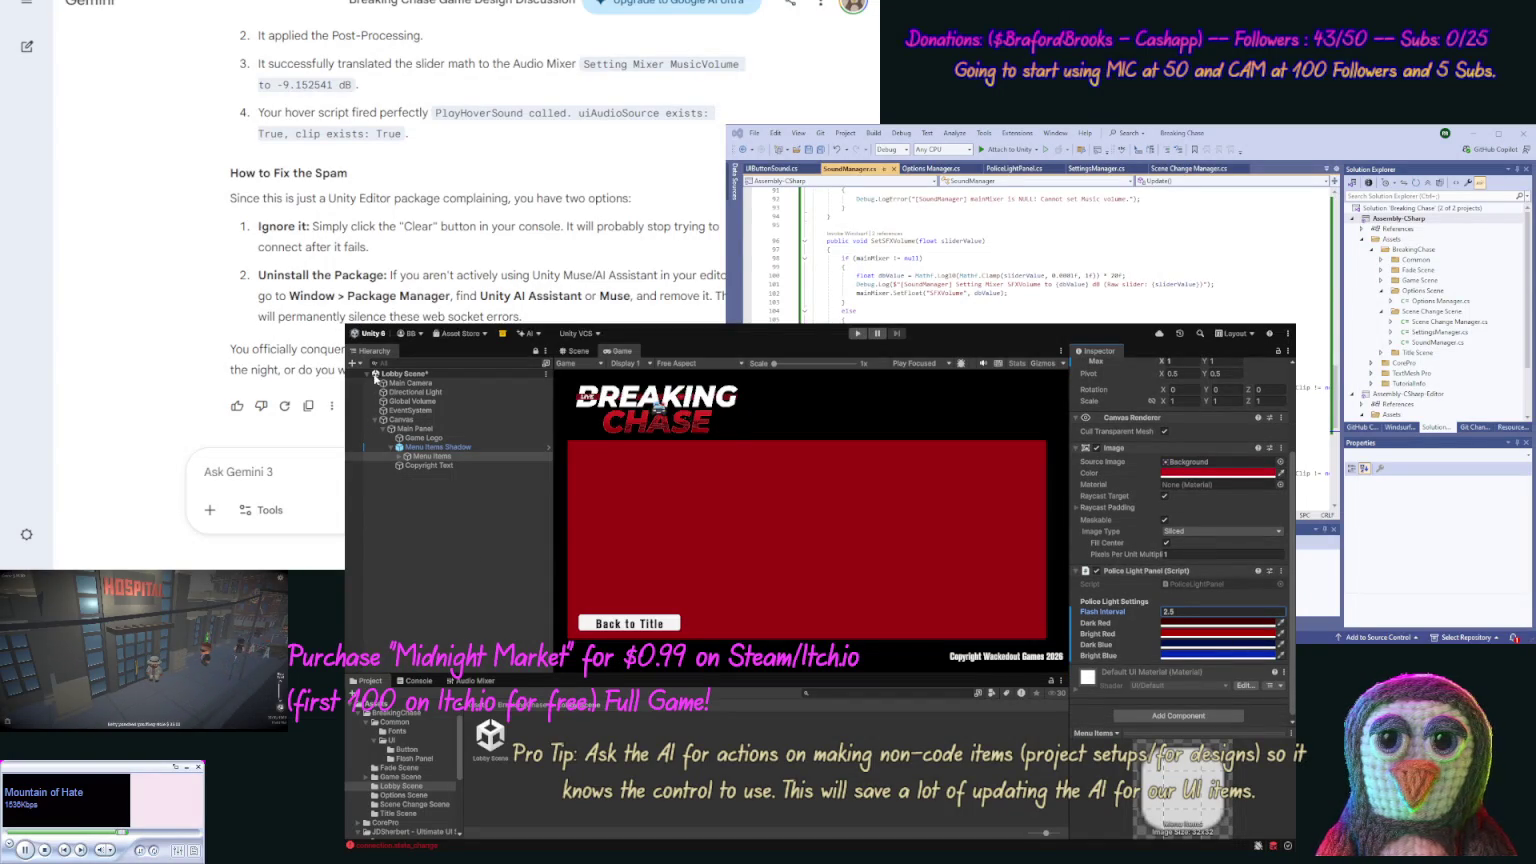
{"action": "left_click", "coordinate": [404, 814]}
{"action": "double_click", "coordinate": [620, 737]}
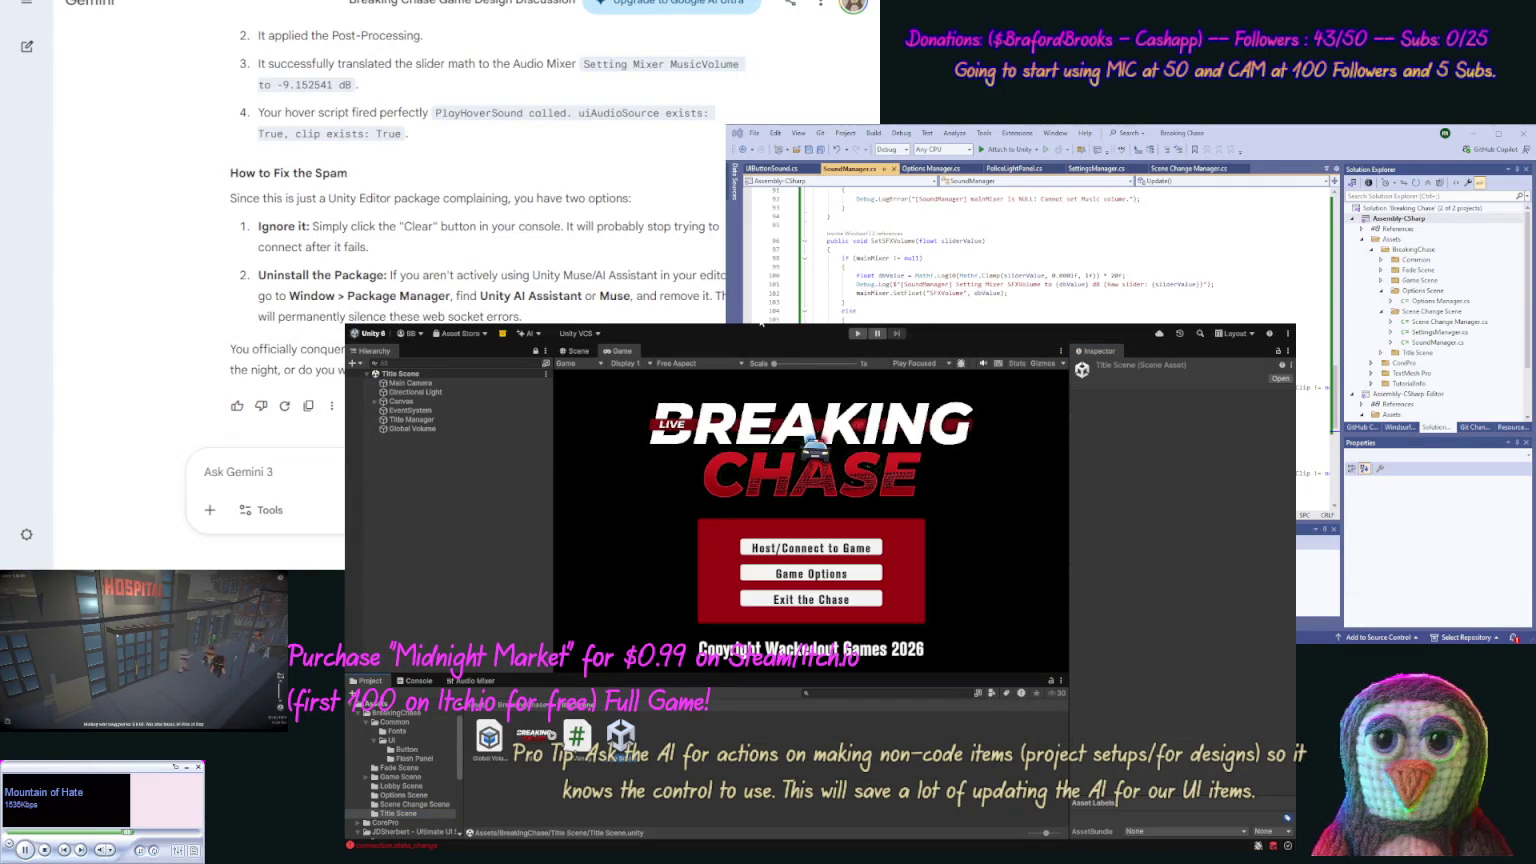
Play-test by hosting a game to reach the lobby and confirm the Back to Title panel alternates red and blue more slowly.
{"action": "left_click", "coordinate": [855, 334]}
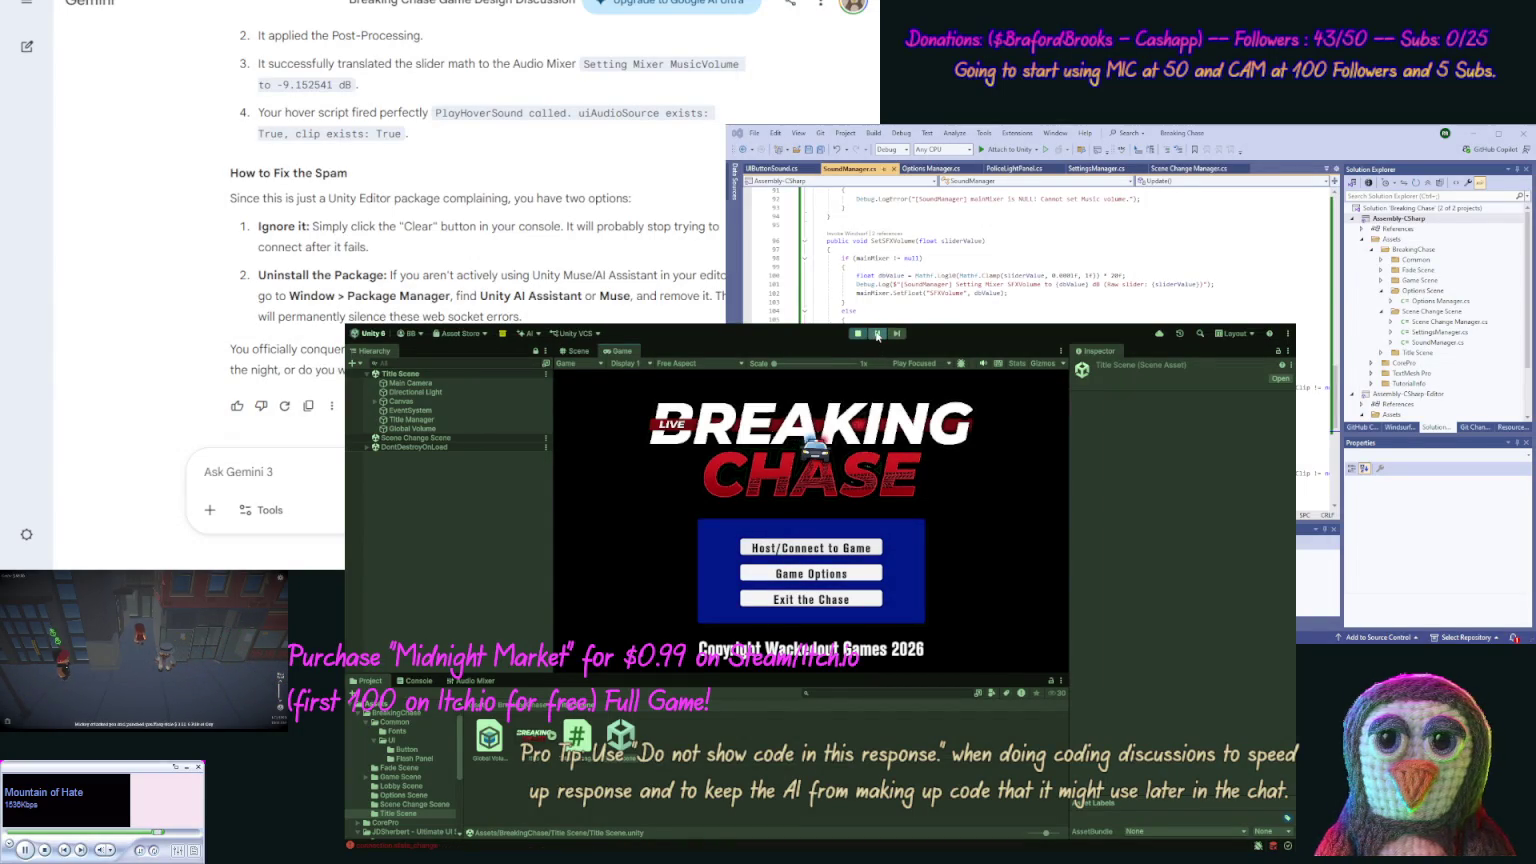
{"action": "left_click", "coordinate": [764, 545]}
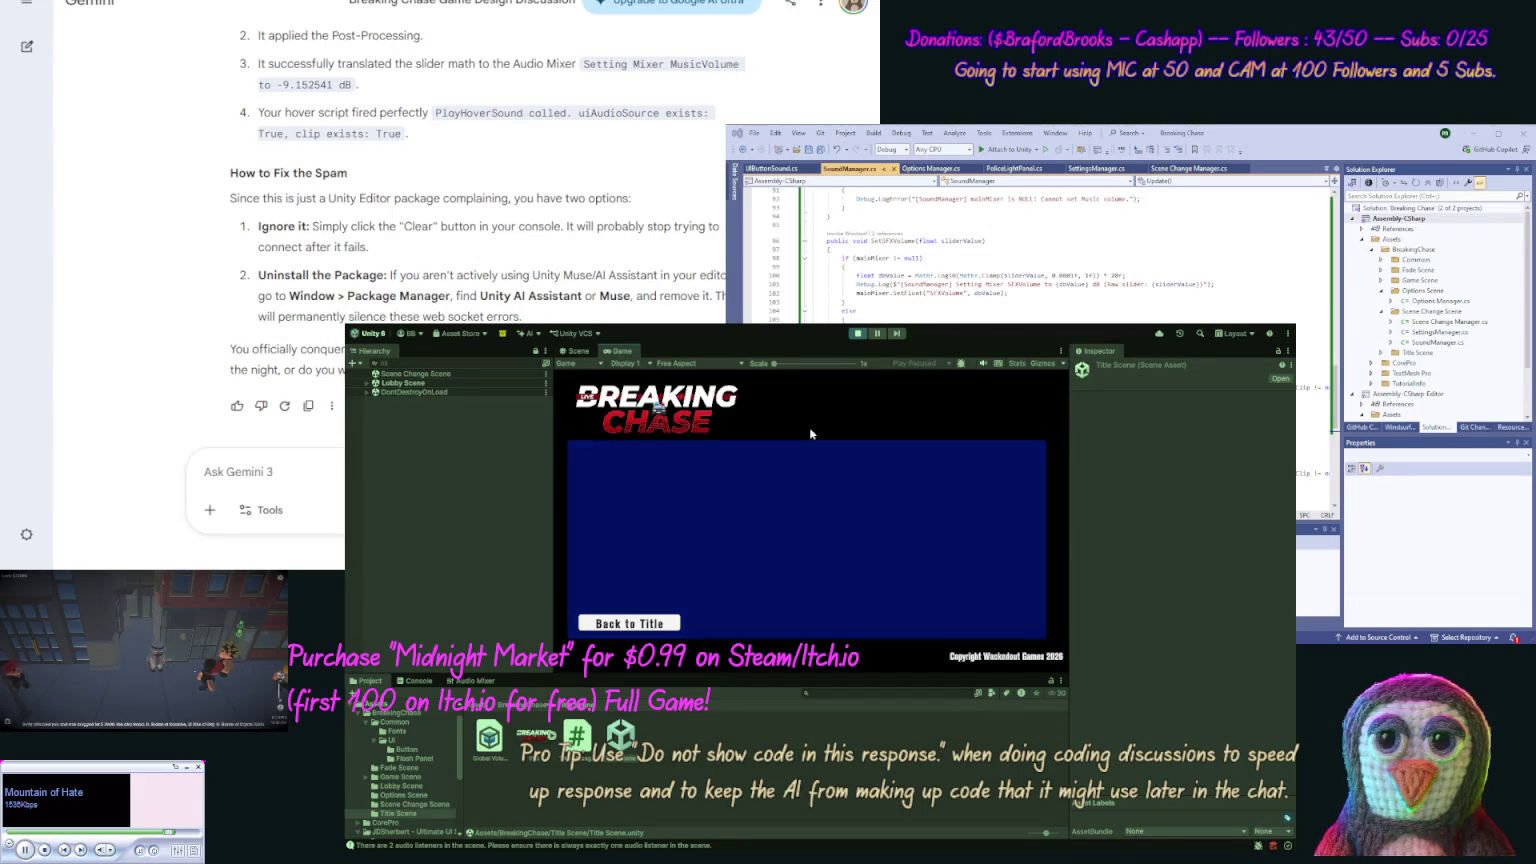
{"action": "left_click", "coordinate": [856, 334]}
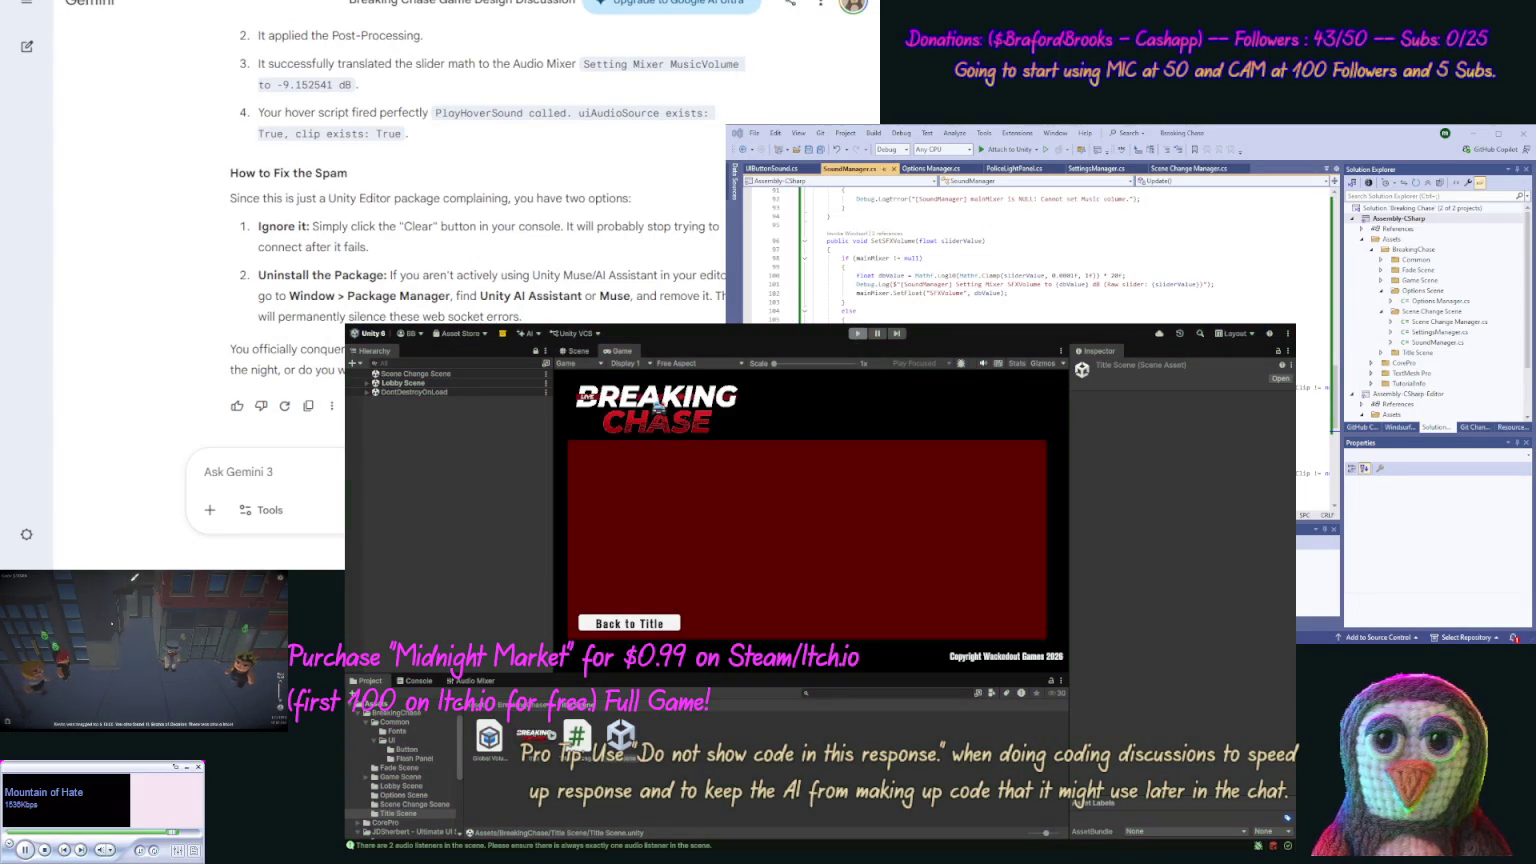